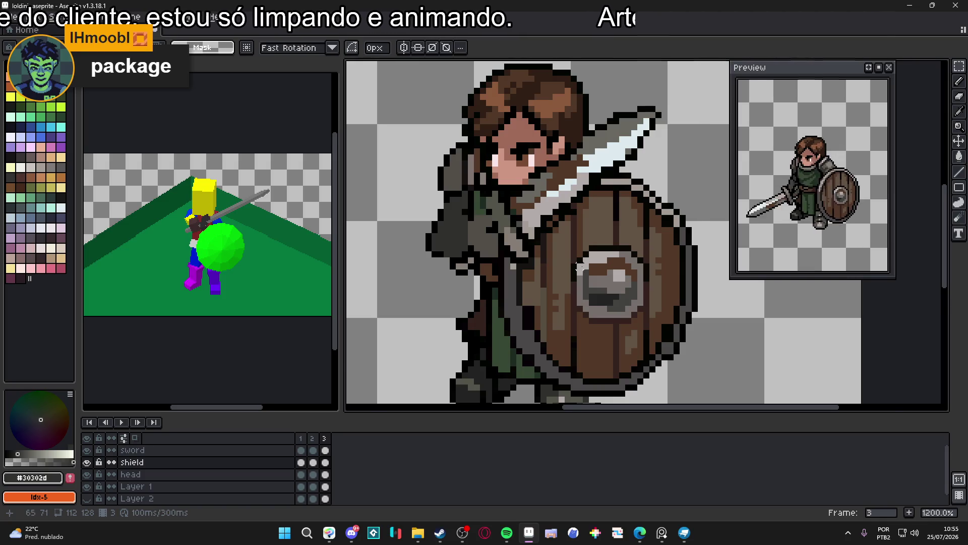
Review the knight's frames 2, 3 and 1, save the sprite, and return to frame 2
scroll(579, 267, down, 3)
drag(549, 266, 513, 266)
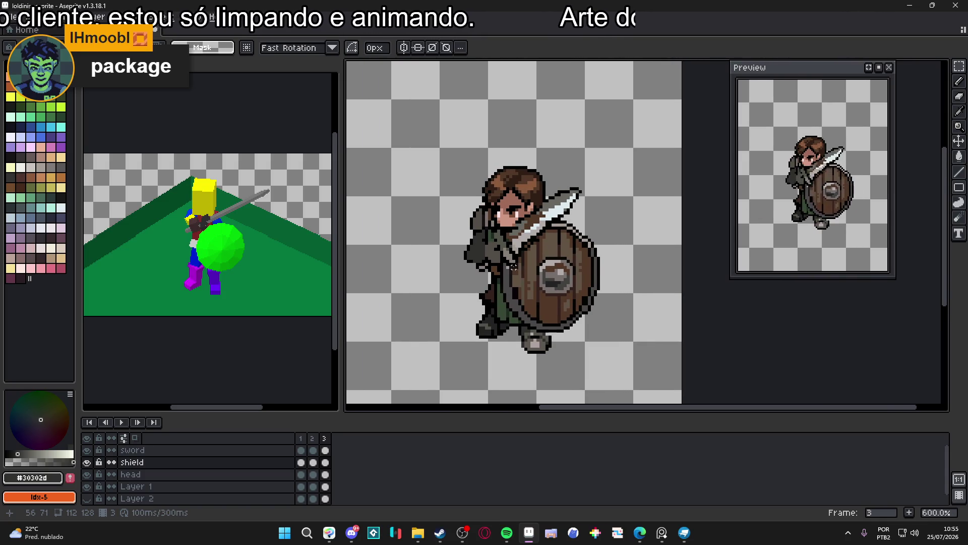
click(314, 439)
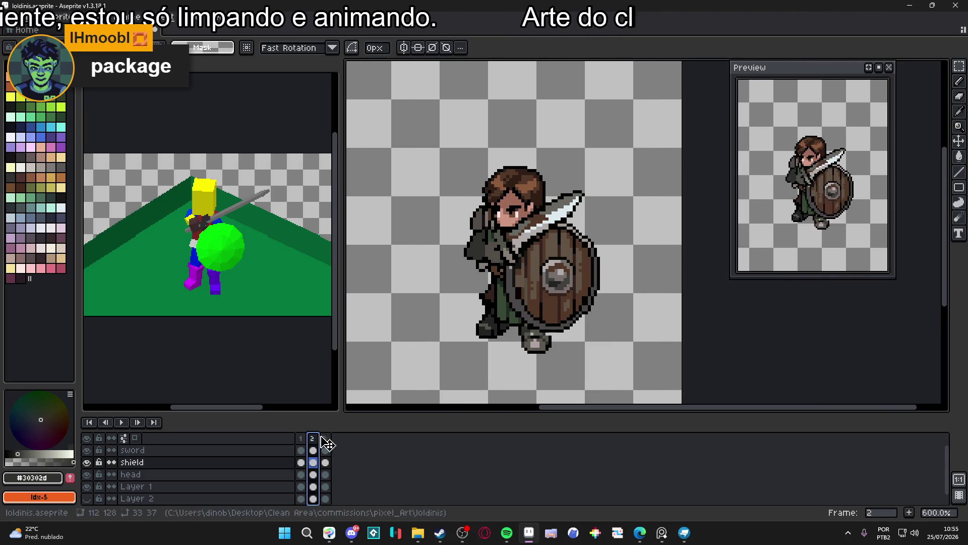
click(326, 438)
click(312, 438)
click(326, 438)
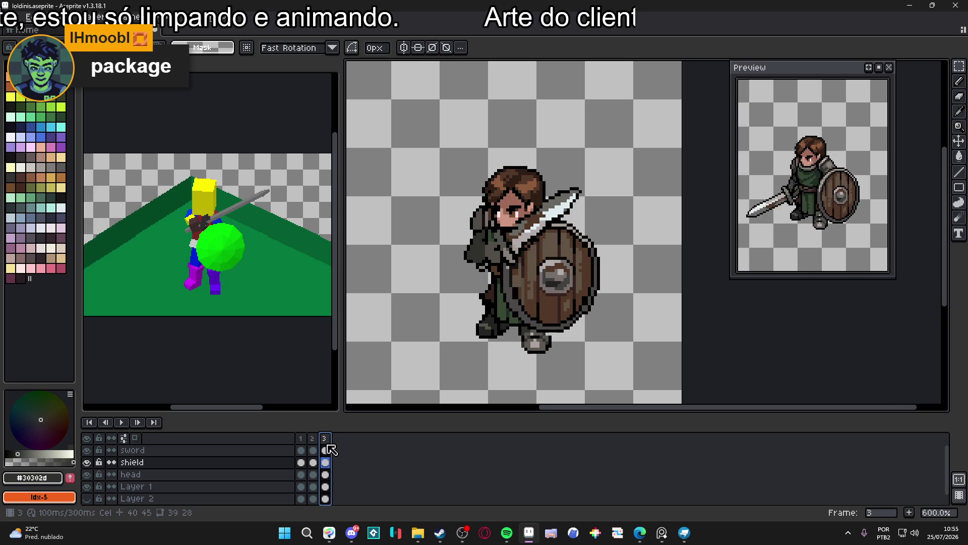
click(301, 438)
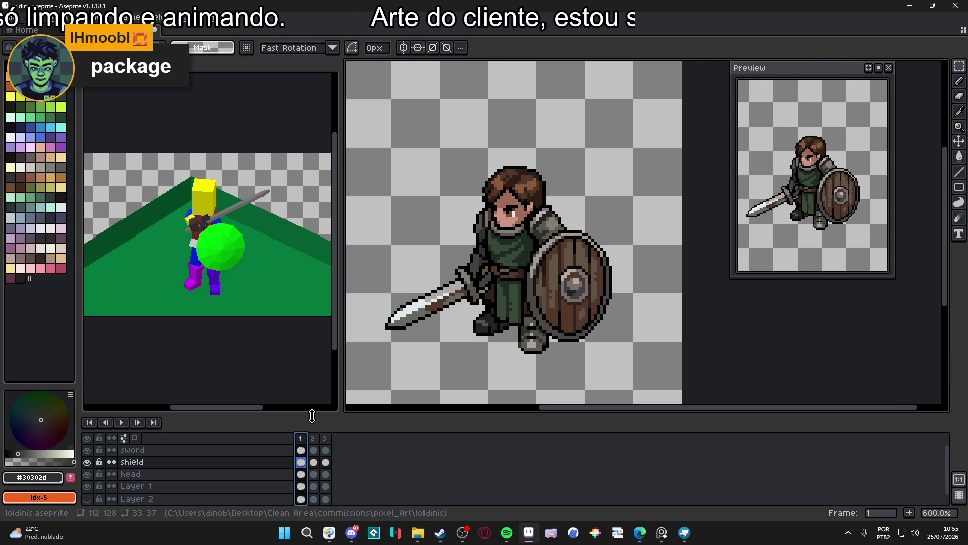
key(ctrl+s)
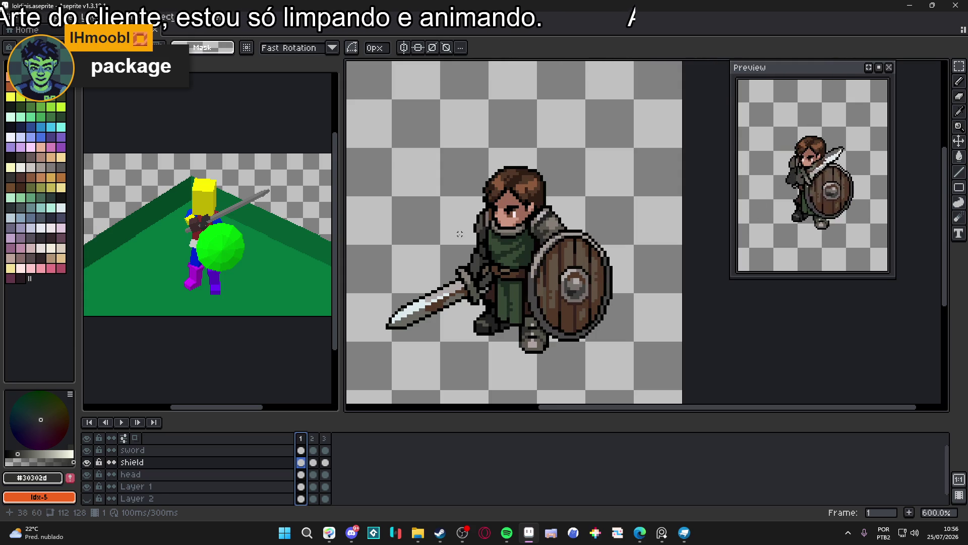
click(313, 438)
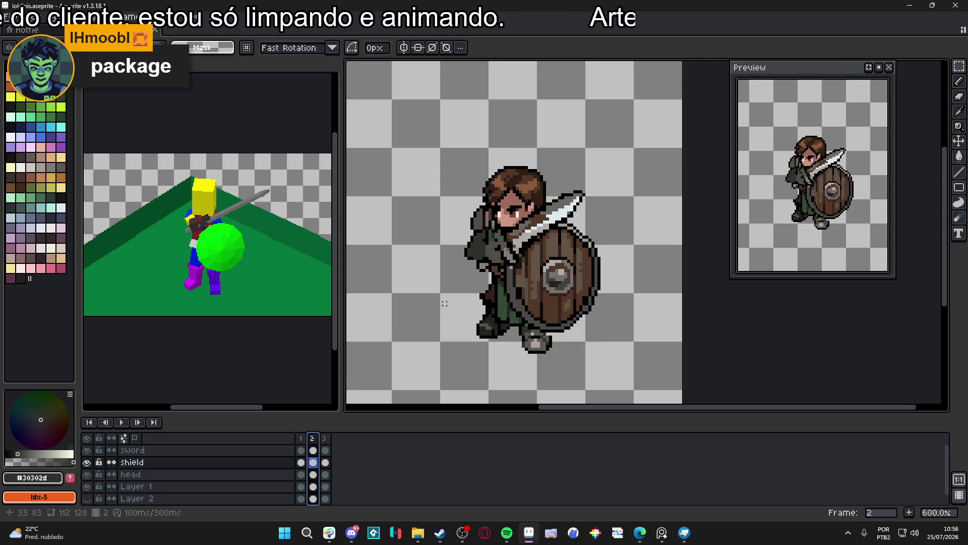
On Layer 1, marquee-select the knight's green leg in frame 2
scroll(480, 312, up, 3)
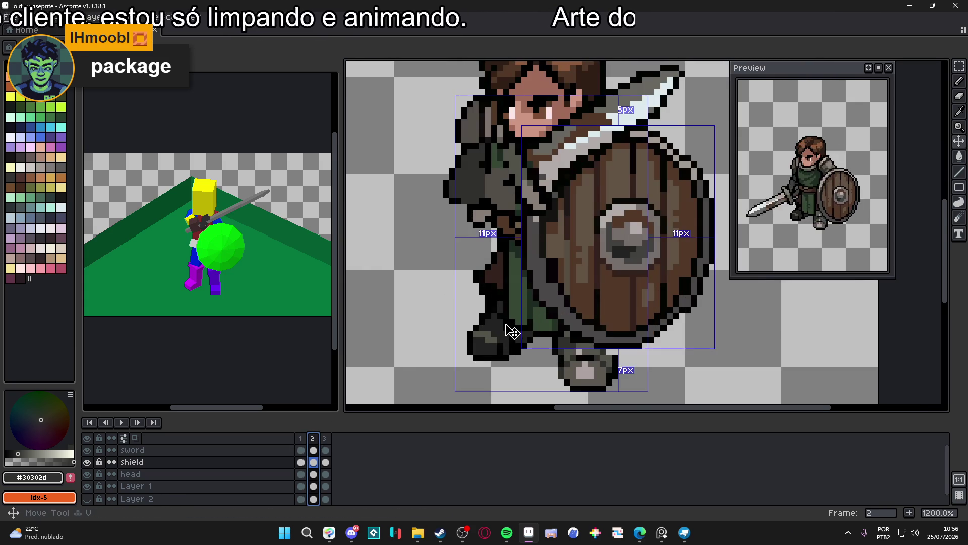
ctrl+click(507, 326)
scroll(506, 323, up, 1)
mouse_move(507, 325)
mouse_down()
mouse_move(529, 277)
mouse_move(527, 224)
mouse_up()
scroll(527, 224, up, 1)
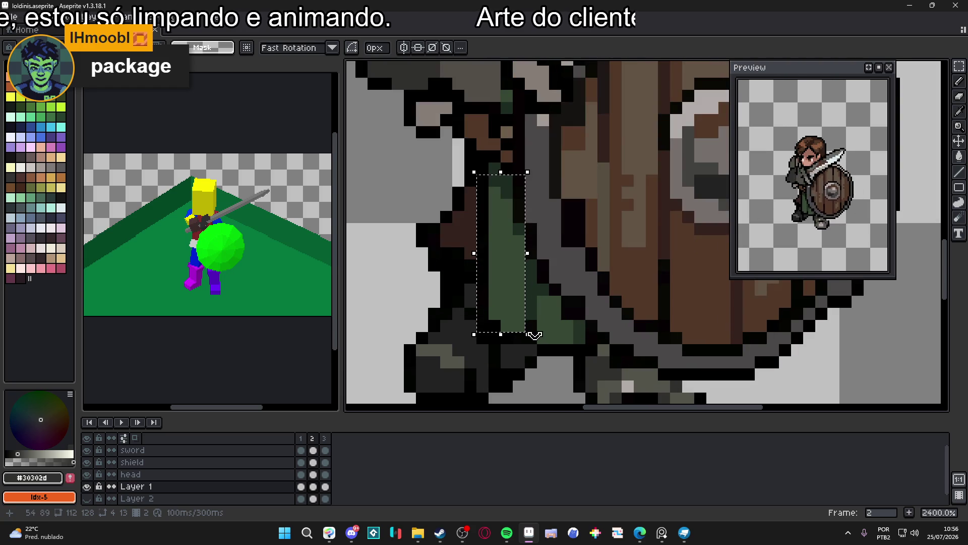
scroll(527, 223, up, 1)
mouse_move(555, 333)
mouse_down()
mouse_move(456, 282)
mouse_move(457, 260)
mouse_up()
mouse_move(554, 357)
mouse_down()
mouse_move(626, 331)
mouse_move(661, 252)
mouse_move(663, 200)
mouse_up()
scroll(557, 281, down, 2)
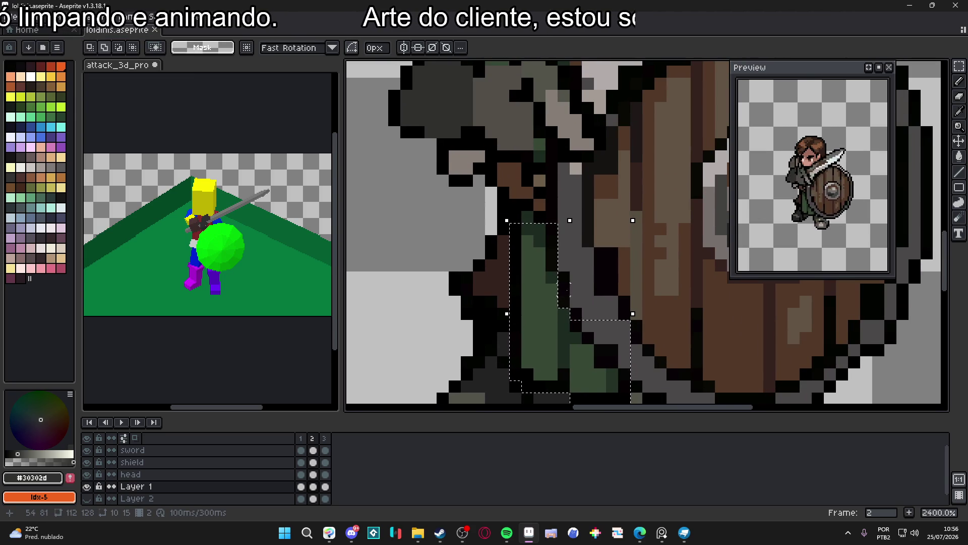
mouse_move(559, 237)
mouse_down()
mouse_move(605, 315)
mouse_move(618, 319)
mouse_up()
Rotate the selected leg about -6.9°, nudge it one pixel left, and commit
scroll(551, 334, down, 3)
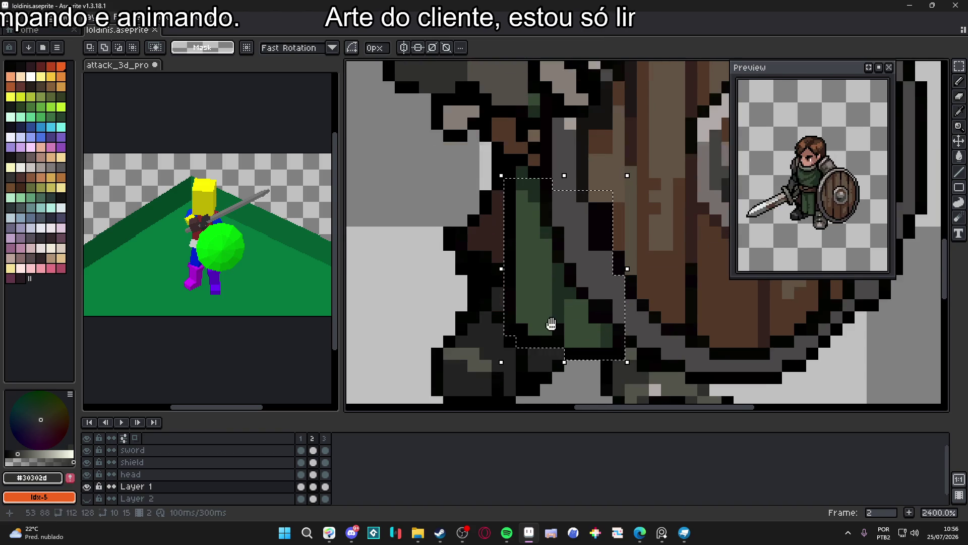
drag(632, 163, 634, 162)
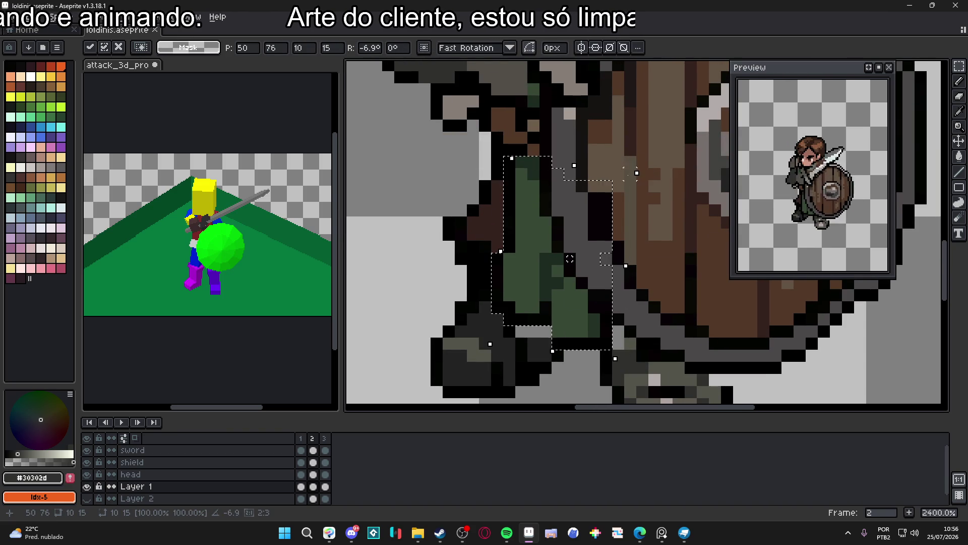
drag(562, 246, 554, 249)
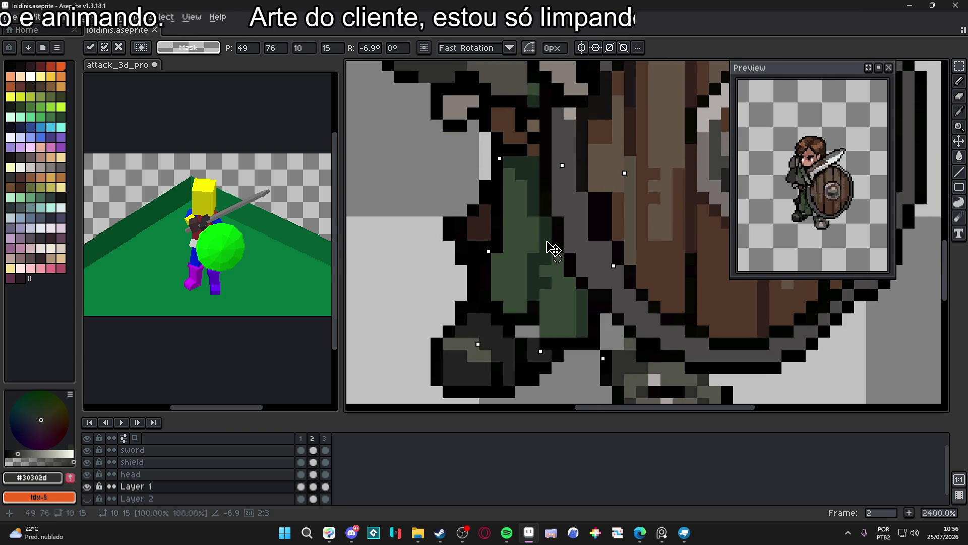
key(Return)
With the pencil, eyedrop dark grey and near-black outline colours to touch up the leg
scroll(549, 330, down, 3)
scroll(542, 330, up, 1)
key(b)
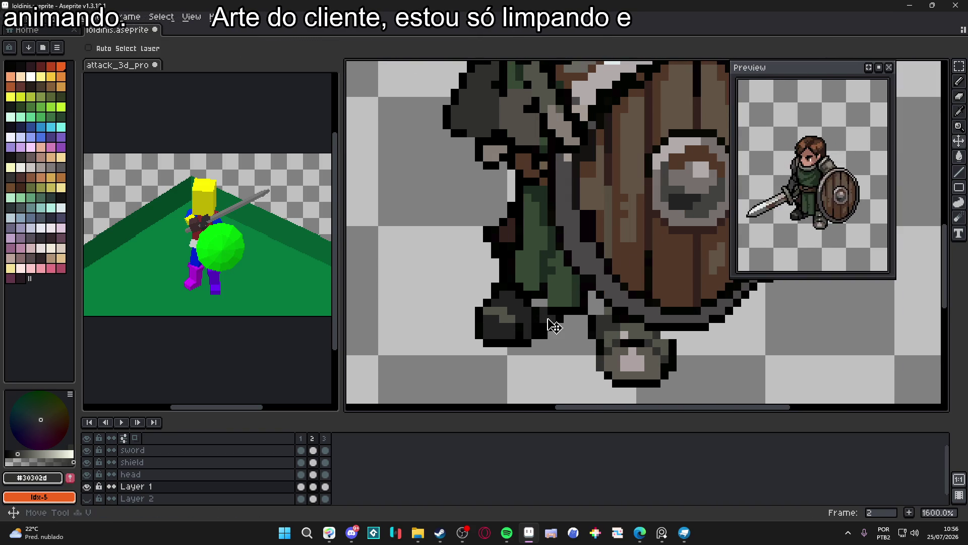
alt+click(543, 301)
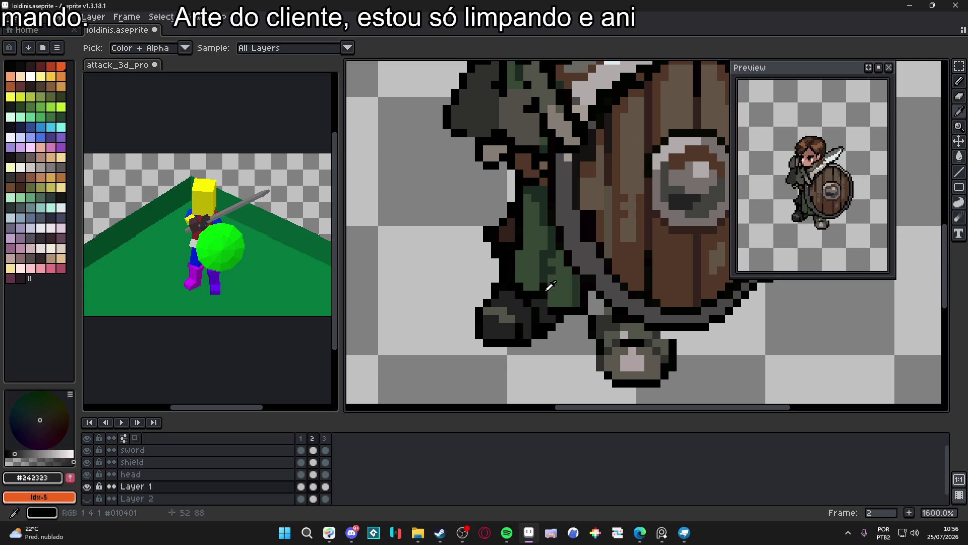
alt+click(538, 301)
scroll(538, 313, down, 2)
click(324, 438)
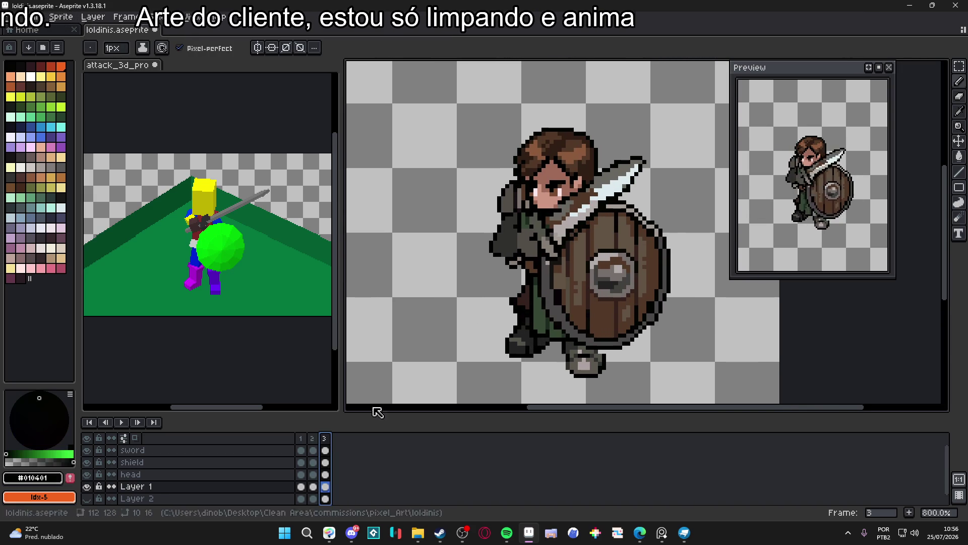
Rectangle-select the green leg in frame 3, including the tall leg strip
key(v)
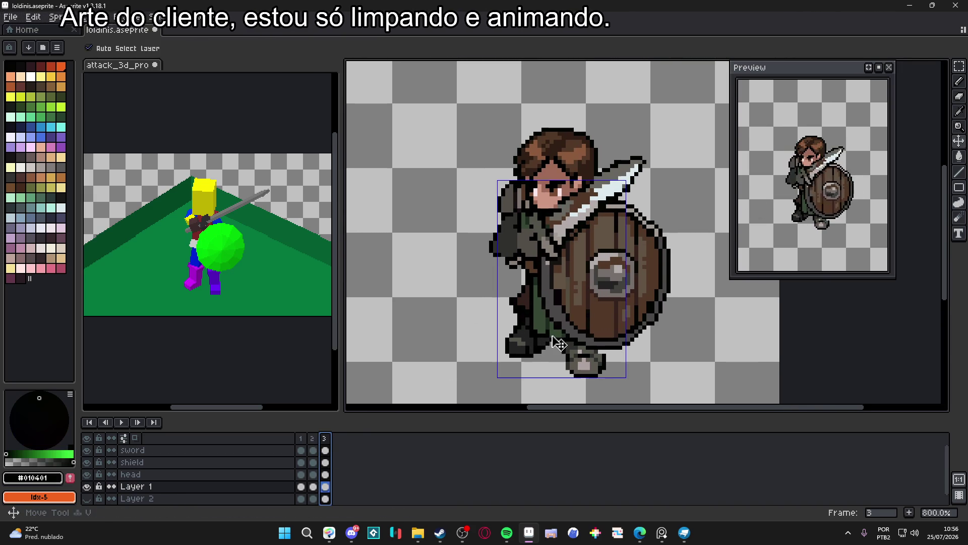
key(m)
scroll(565, 327, up, 5)
drag(552, 357, 600, 257)
drag(487, 342, 535, 212)
mouse_move(467, 315)
mouse_down()
mouse_move(524, 113)
mouse_move(524, 123)
mouse_up()
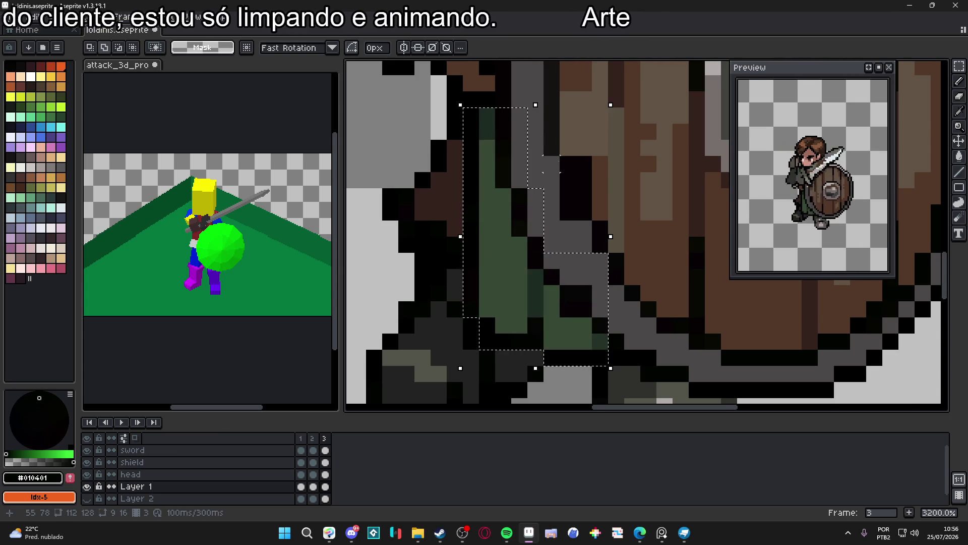
scroll(555, 151, up, 2)
Rotate the selected leg about -7.8° and shift it one pixel left
drag(640, 179, 655, 187)
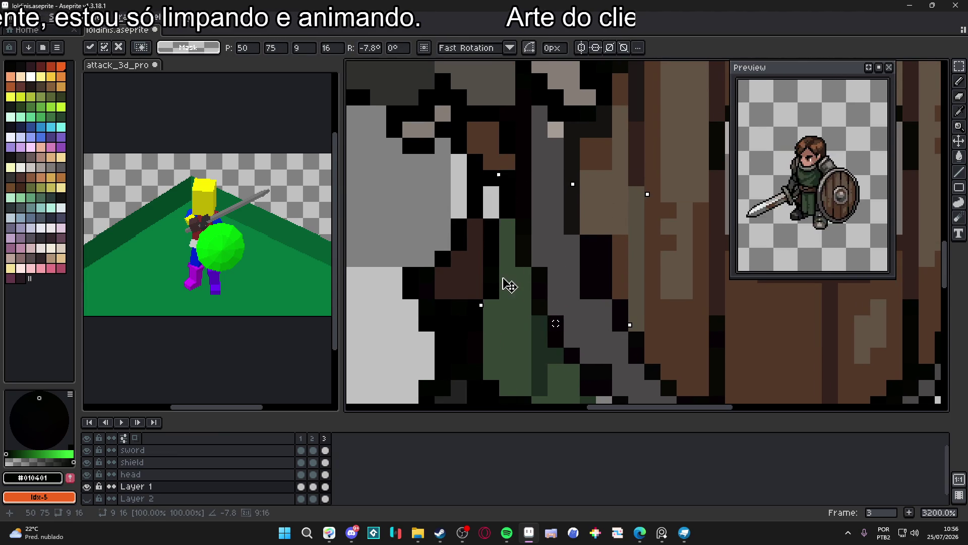
drag(511, 283, 499, 284)
scroll(502, 285, down, 1)
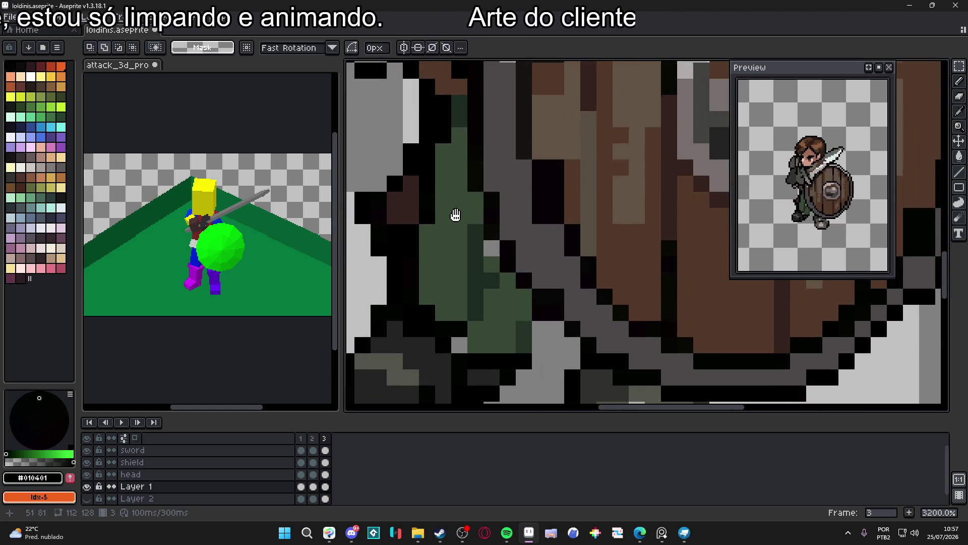
Commit the rotation and paint black and dark green pixels along the shield's lower edge
key(b)
alt+click(518, 328)
click(552, 337)
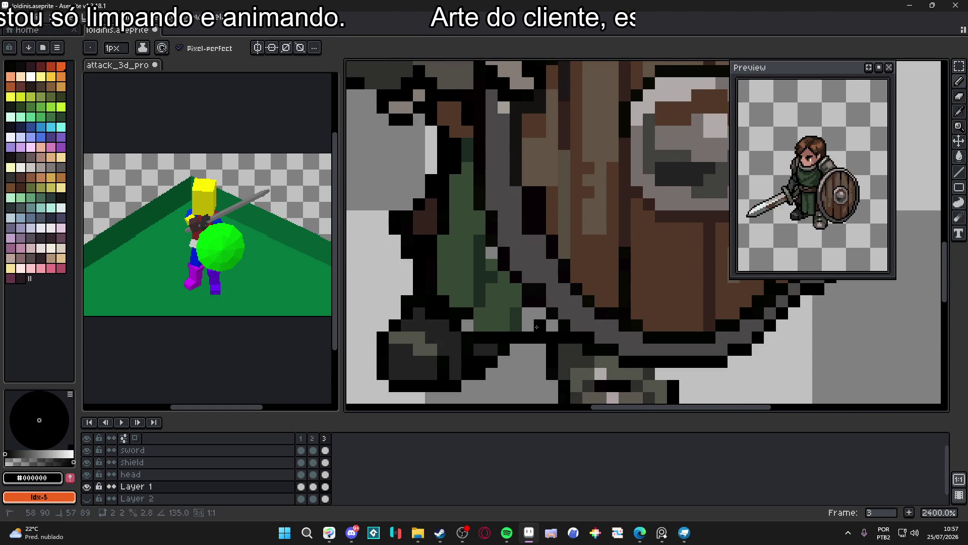
alt+click(516, 319)
drag(528, 326, 540, 314)
click(553, 325)
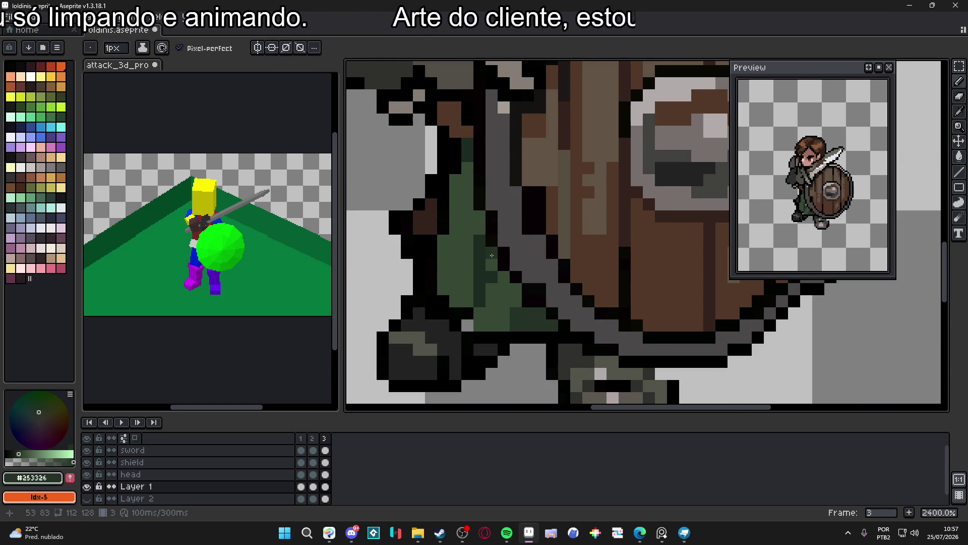
Paint a mid-green pixel on the leg and darken an outline pixel in near-black
alt+click(492, 252)
alt+click(491, 259)
click(479, 289)
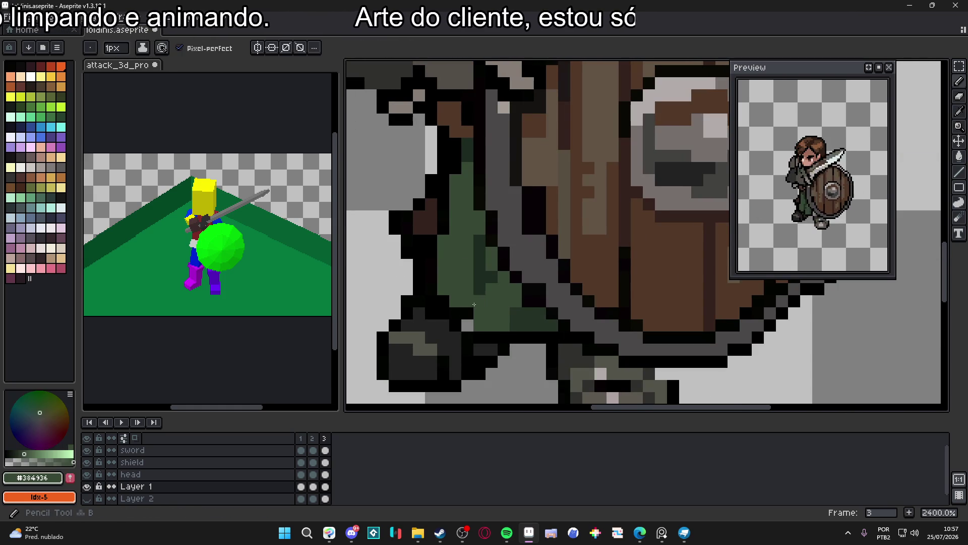
alt+click(465, 324)
click(469, 327)
scroll(480, 326, down, 5)
scroll(480, 326, down, 1)
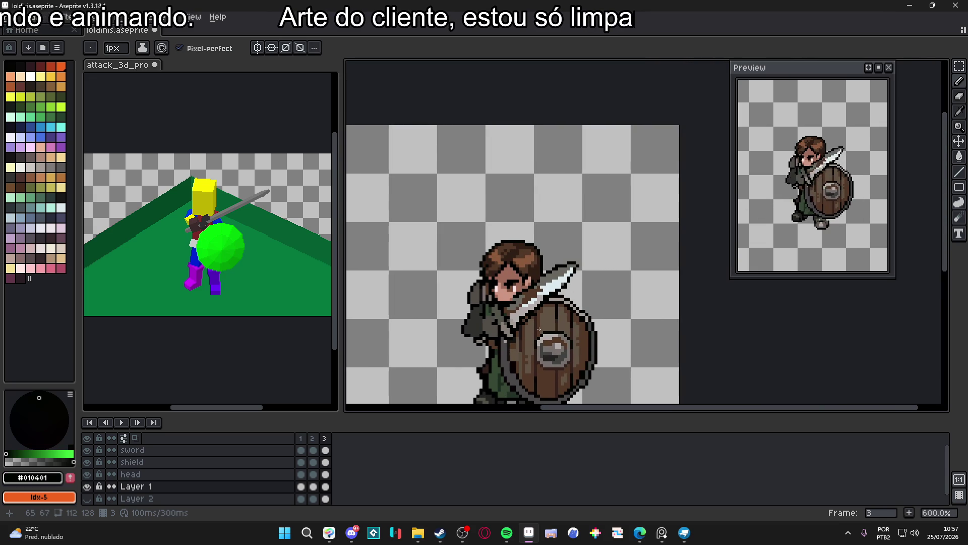
Flip between frames 2 and 3 of the knight to check the motion
click(313, 438)
click(325, 438)
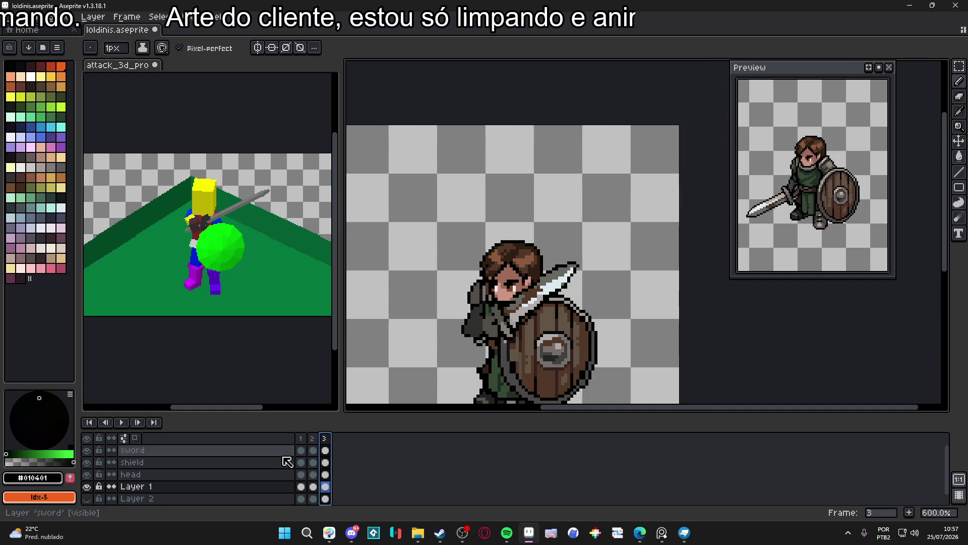
click(302, 438)
click(314, 438)
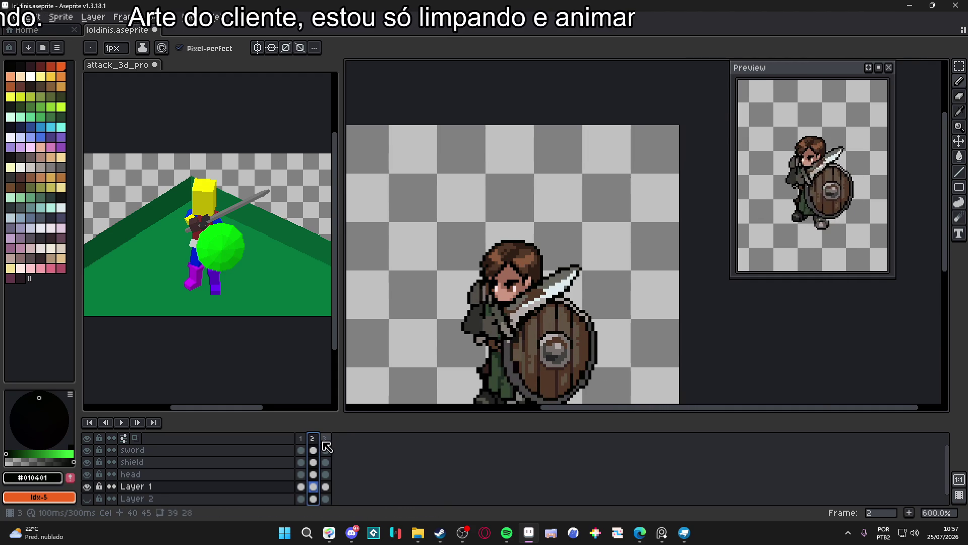
click(326, 438)
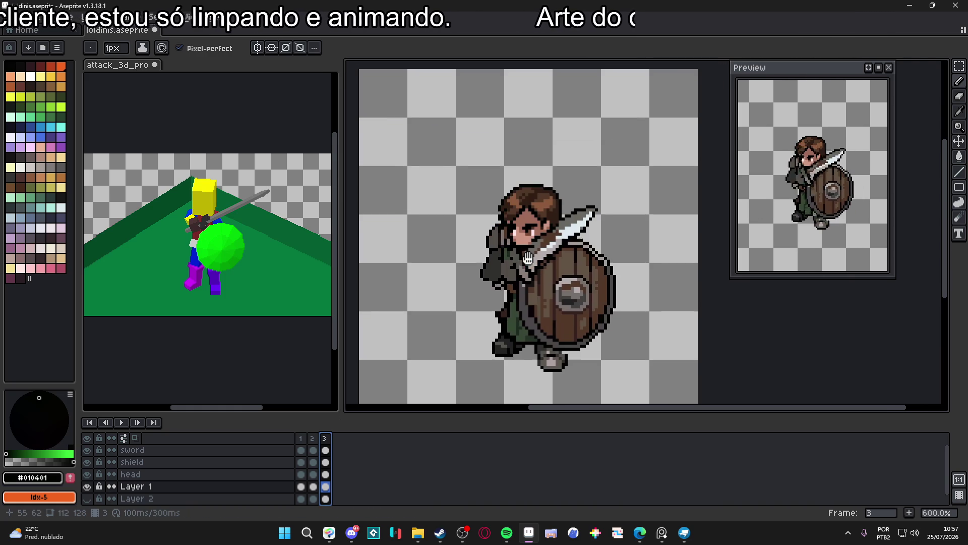
mouse_move(325, 438)
mouse_down()
mouse_move(301, 437)
mouse_move(331, 442)
mouse_up()
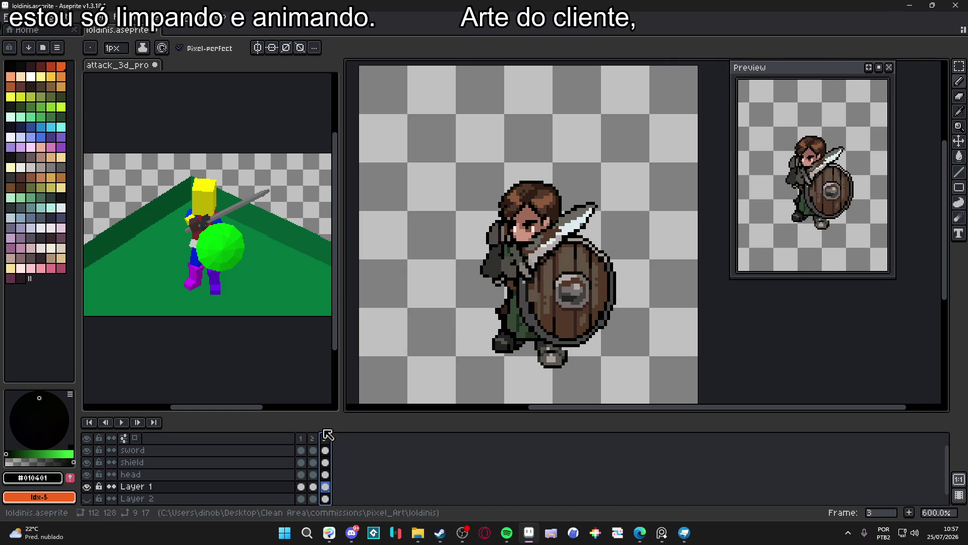
Step through frames 8 to 11 of the attack_3d_prototype.gif reference
click(272, 328)
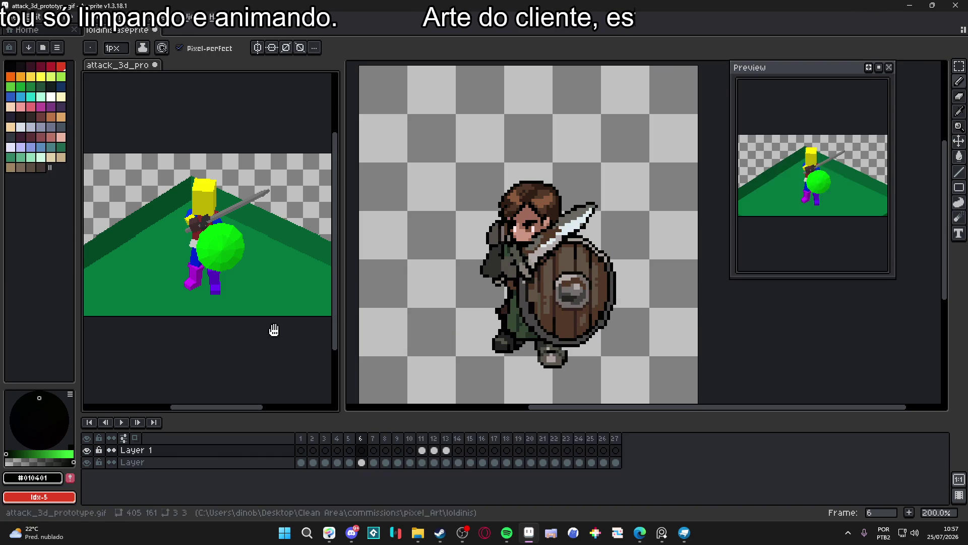
click(376, 447)
click(386, 440)
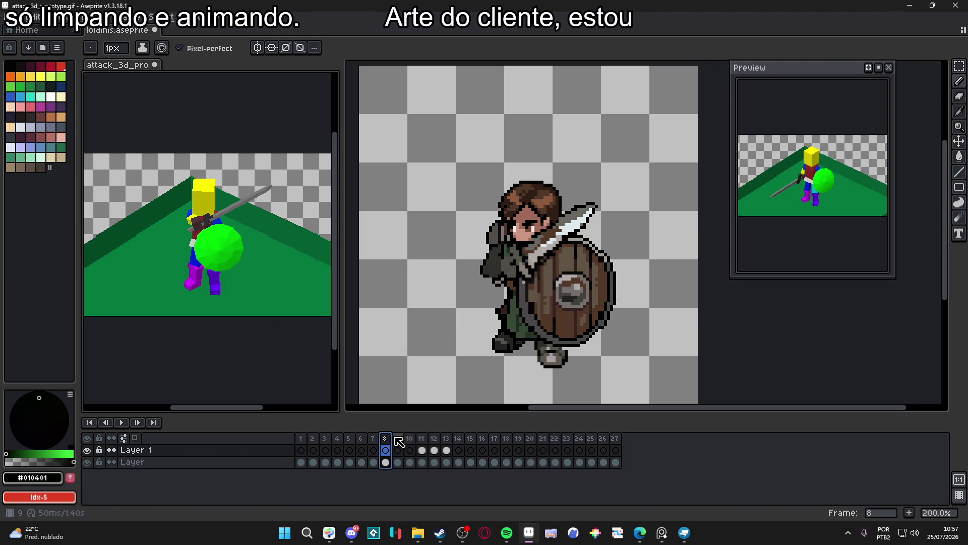
click(398, 439)
click(410, 439)
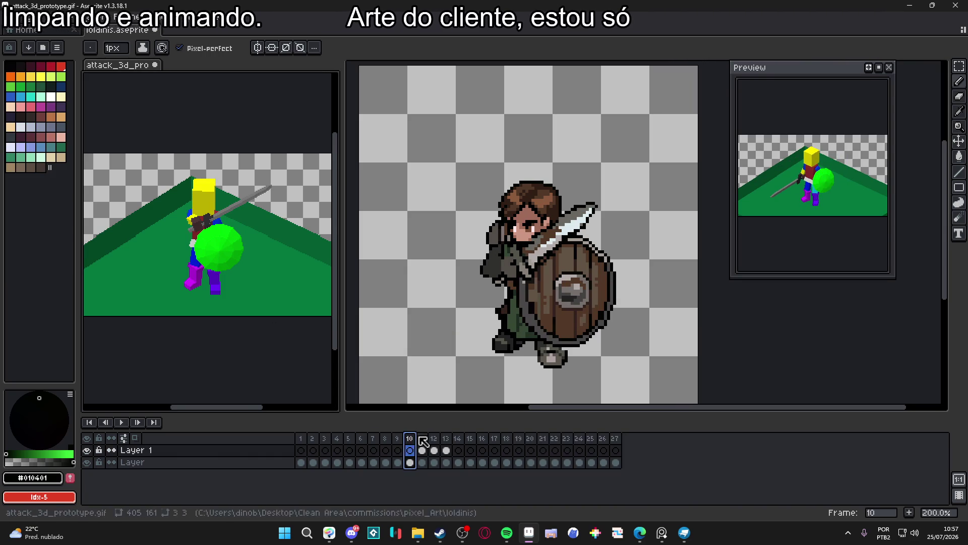
click(422, 439)
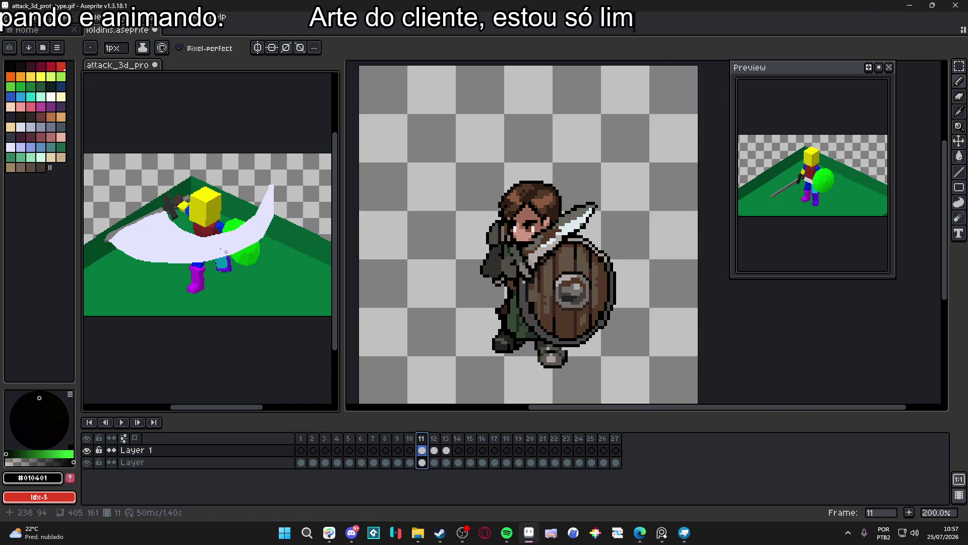
Hide the reference's white slash layer and return to the loldinis knight on frame 1
click(87, 450)
key(v)
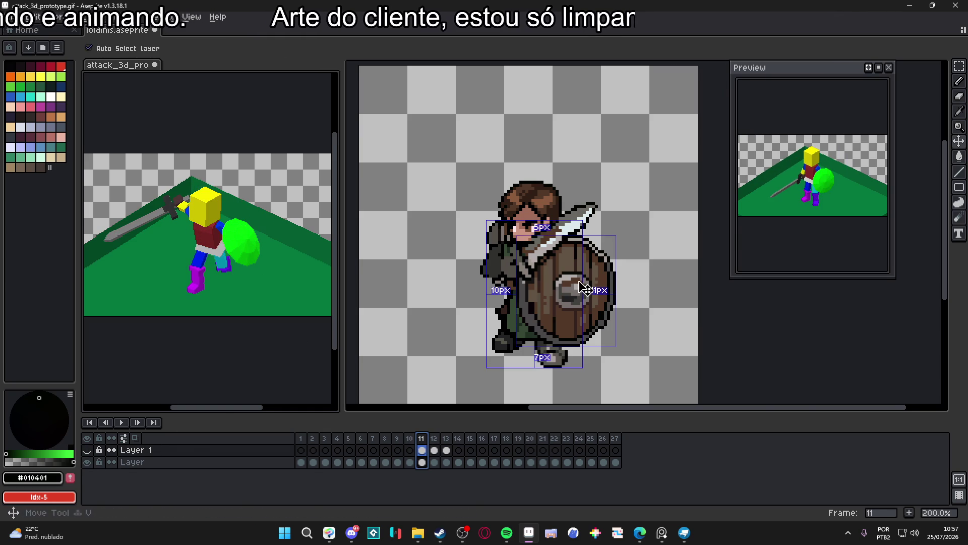
click(585, 289)
click(301, 438)
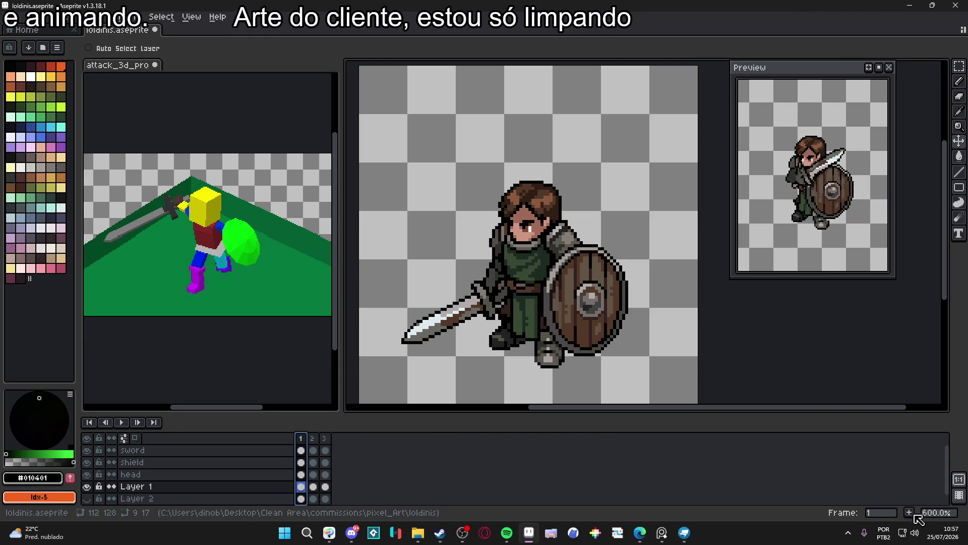
Add a new frame to the animation and select the head layer
click(912, 512)
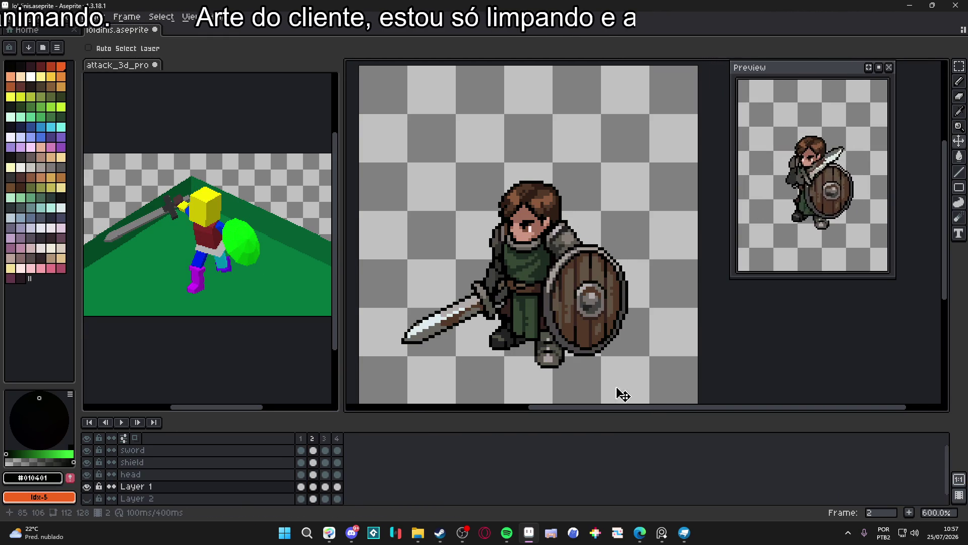
ctrl+click(537, 227)
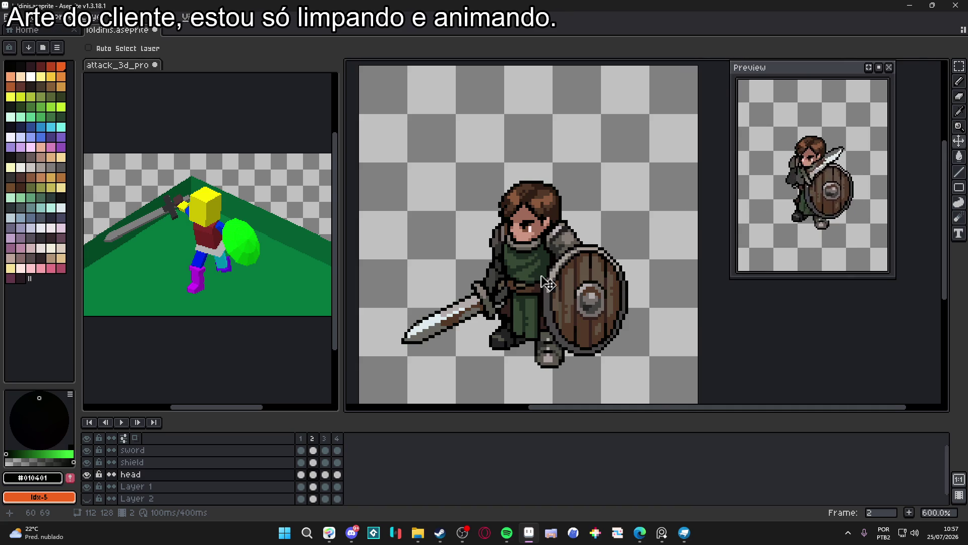
drag(549, 284, 542, 285)
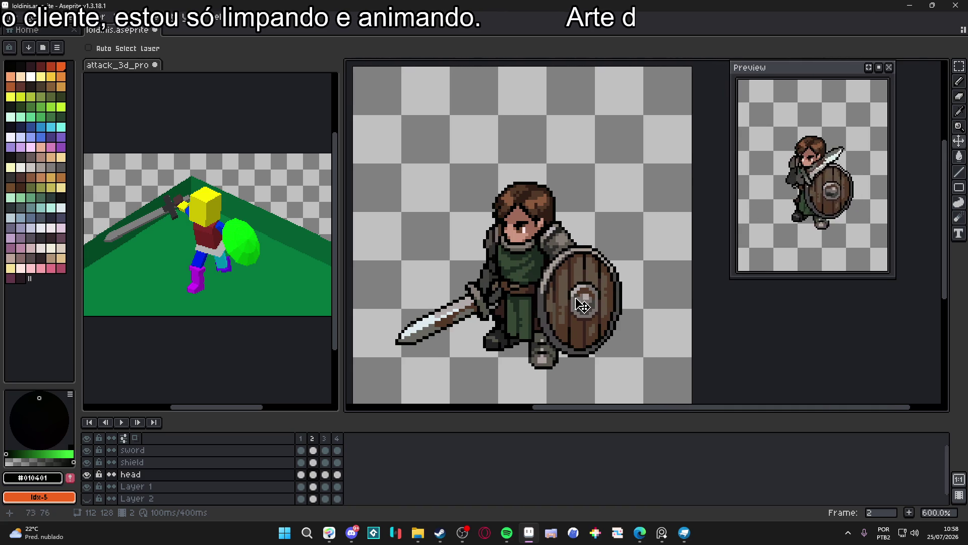
Step through frames 2, 3 and the new frame 4, then save the sprite
click(313, 438)
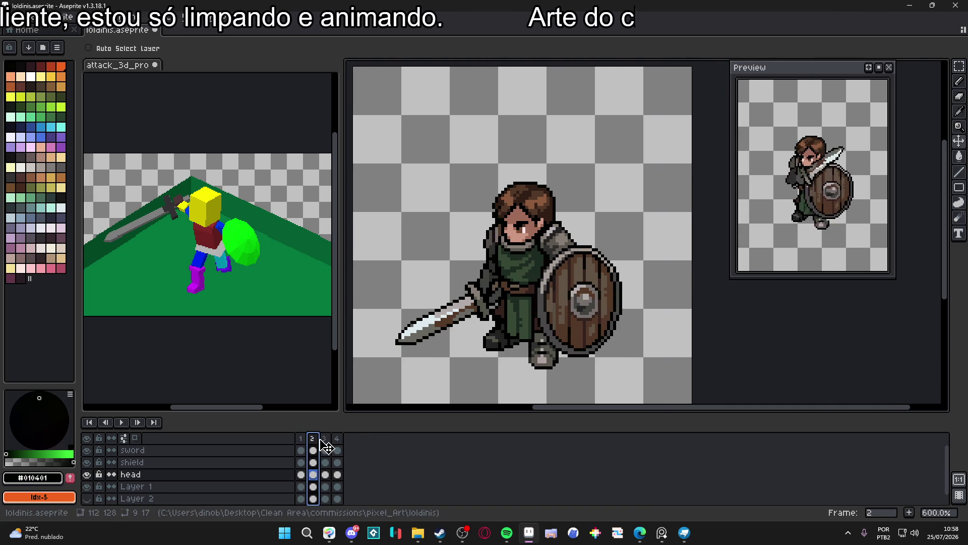
click(313, 440)
click(325, 439)
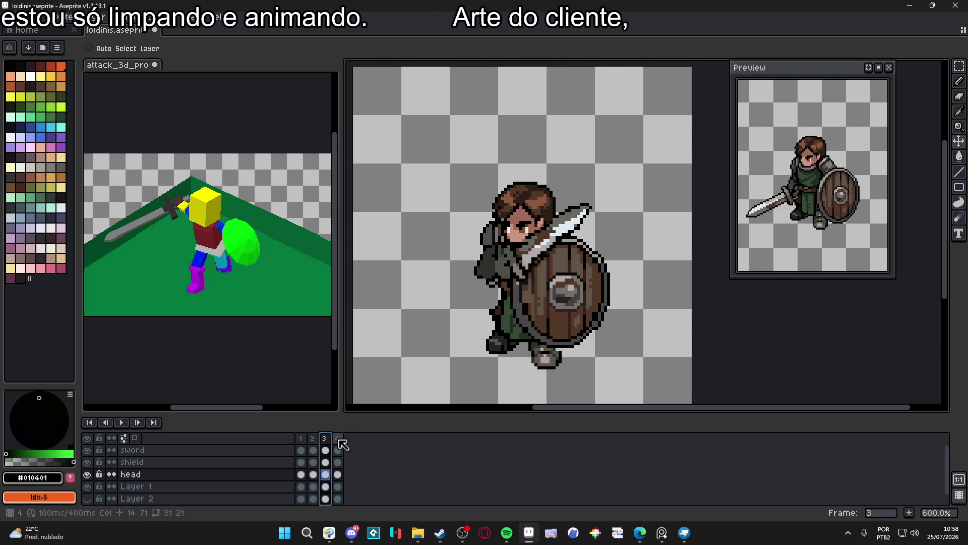
click(337, 438)
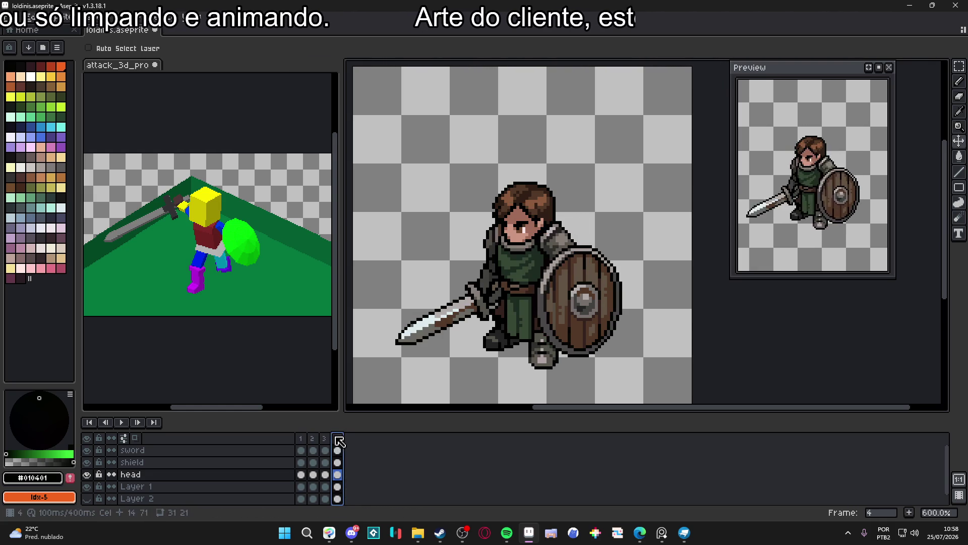
key(ctrl+s)
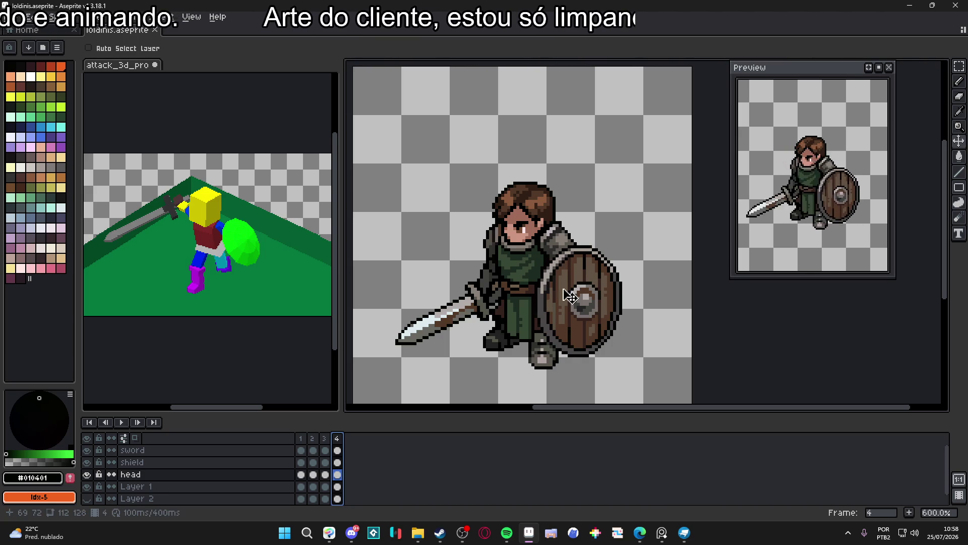
Briefly switch to Discord, return to Aseprite, and select the shield layer
click(348, 533)
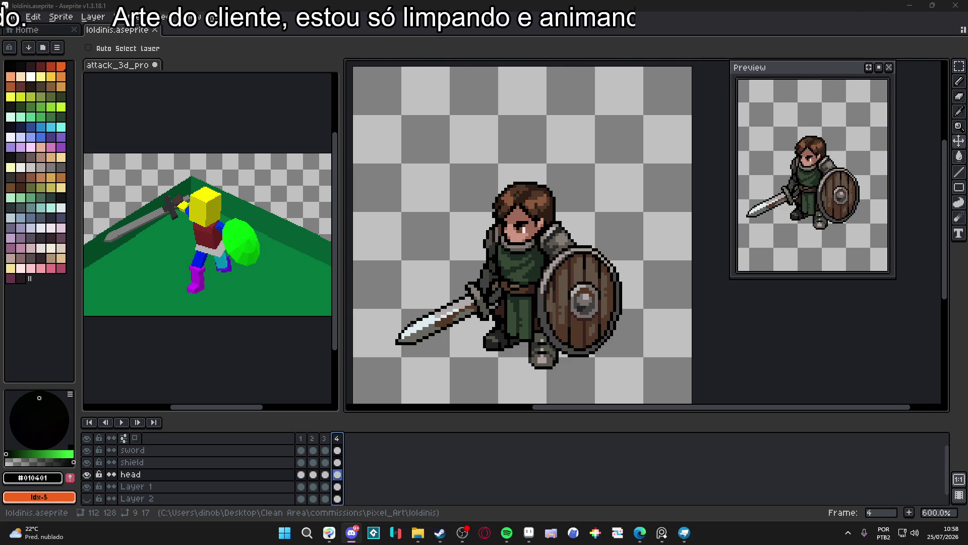
key(alt+Tab)
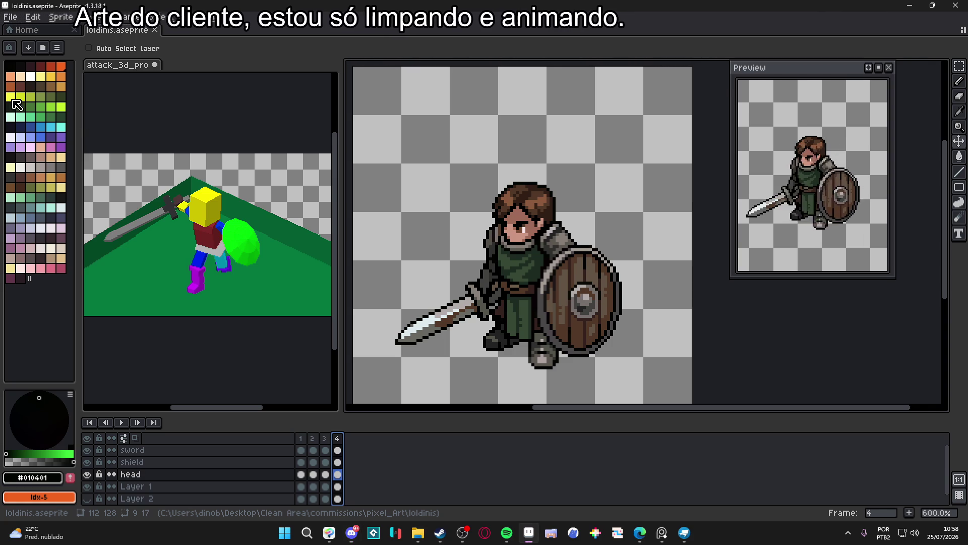
scroll(577, 249, down, 1)
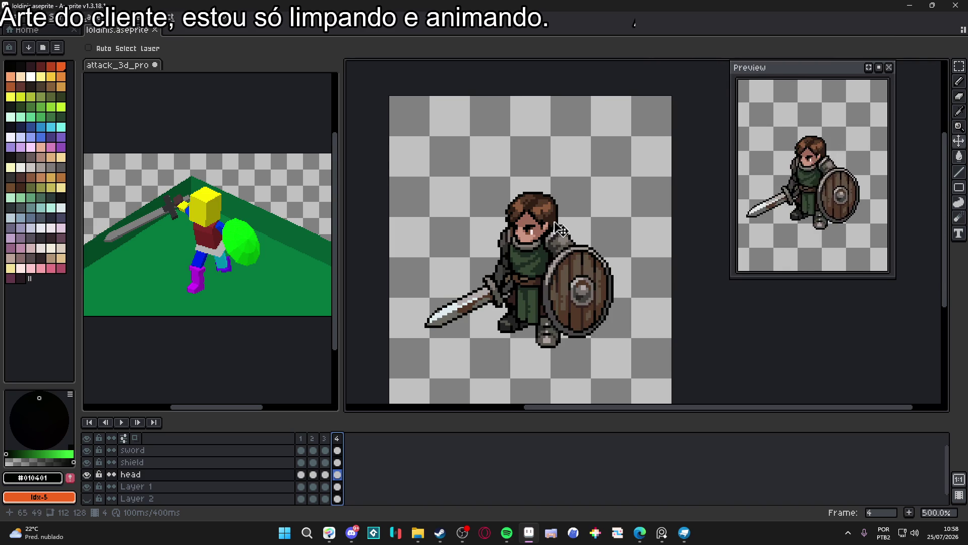
scroll(557, 228, up, 1)
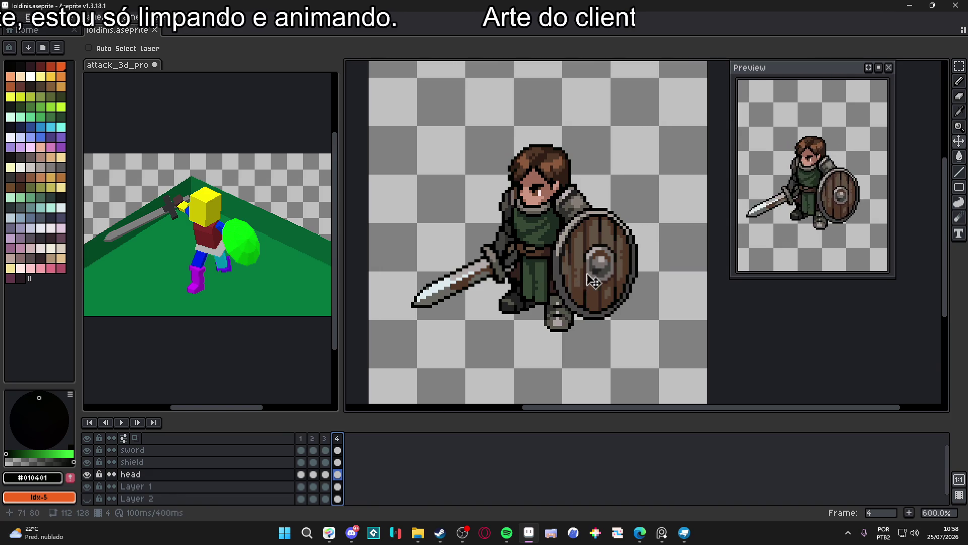
ctrl+click(603, 273)
Move the shield up-right, rotate it about 26.6°, and commit the transform
mouse_move(608, 274)
mouse_down()
mouse_move(628, 253)
mouse_move(676, 244)
mouse_move(687, 223)
mouse_move(675, 242)
mouse_up()
key(ctrl+t)
drag(673, 183, 652, 163)
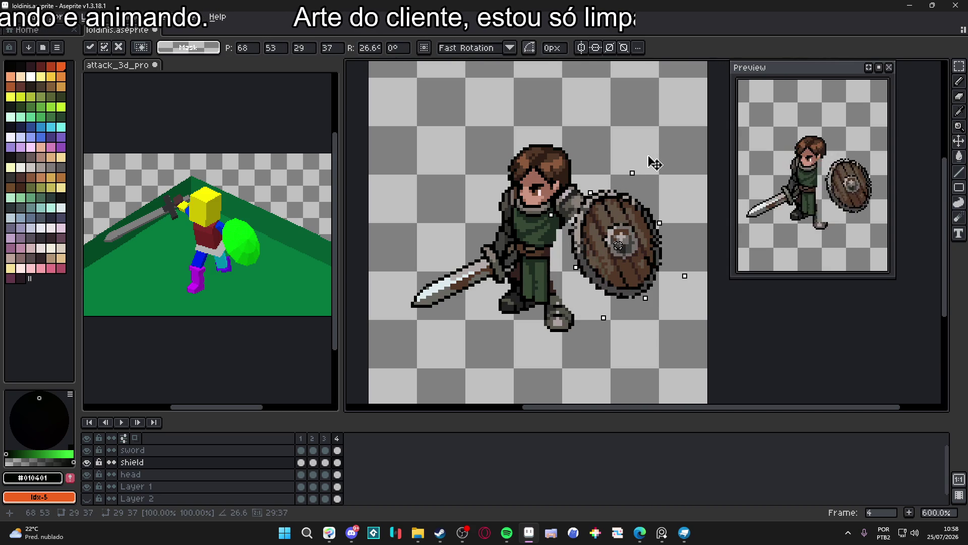
mouse_move(625, 211)
mouse_down()
mouse_move(631, 199)
mouse_move(632, 208)
mouse_up()
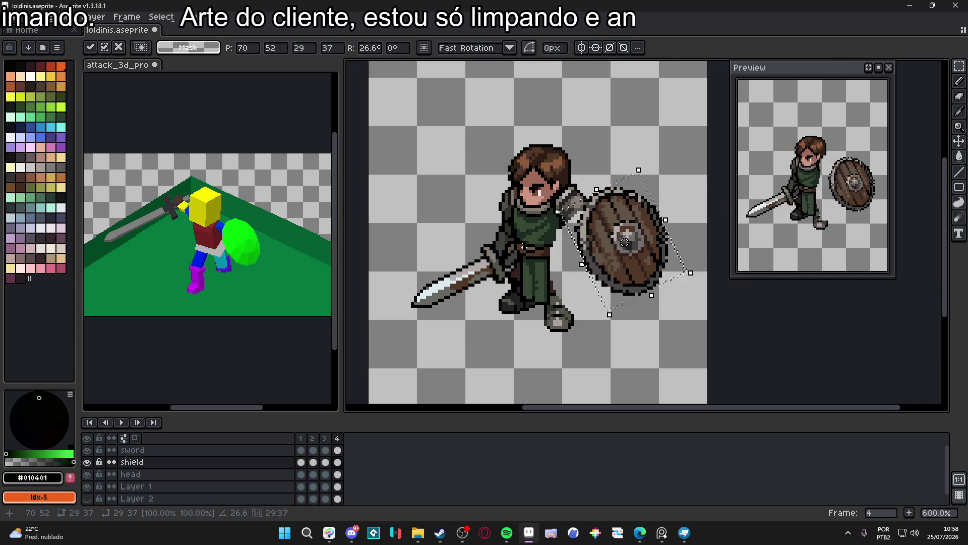
key(Return)
scroll(631, 208, up, 1)
Rotate the sword layer to about -12.8°, raise it 4 px, and commit
ctrl+click(489, 275)
mouse_move(488, 274)
mouse_down()
mouse_move(536, 292)
mouse_move(512, 212)
mouse_move(502, 220)
mouse_move(524, 184)
mouse_move(552, 209)
mouse_up()
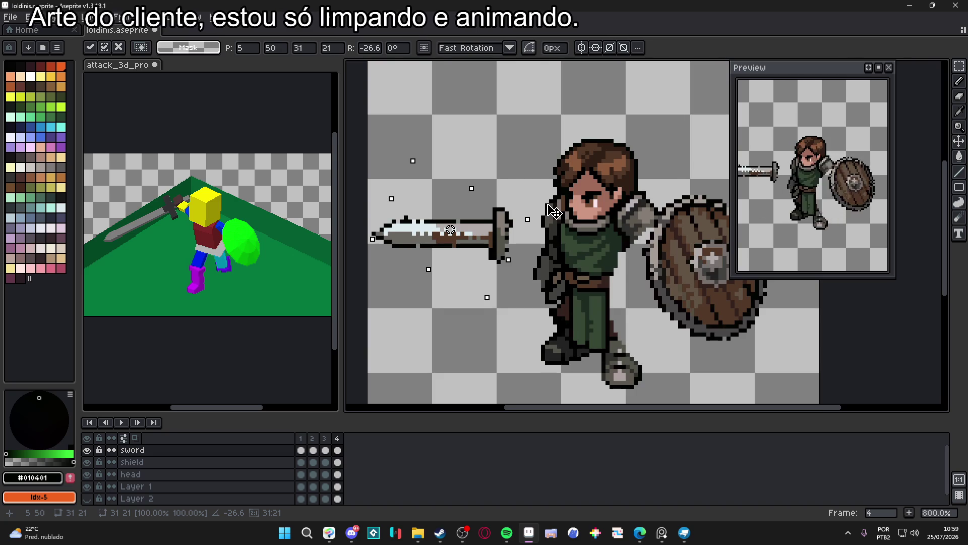
drag(556, 204, 566, 196)
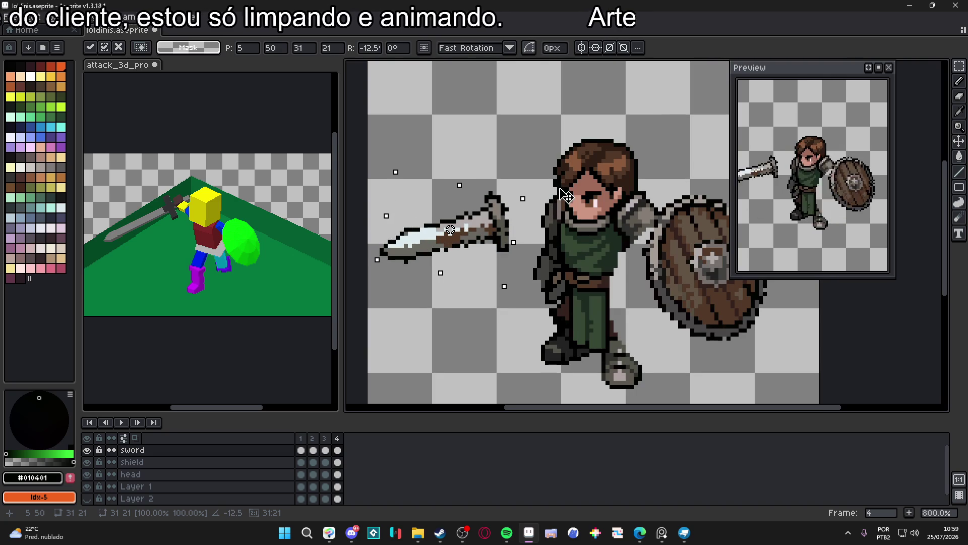
drag(500, 236, 501, 221)
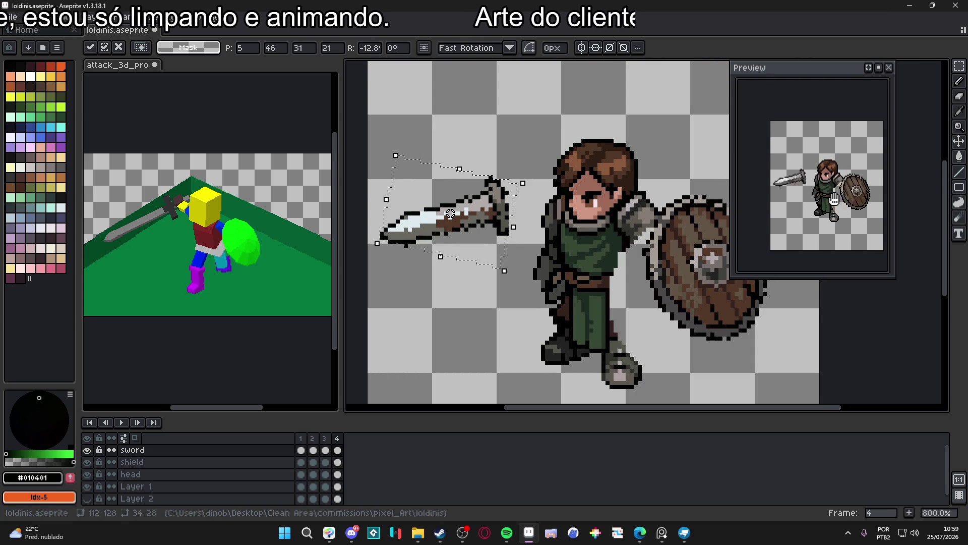
drag(895, 274, 929, 323)
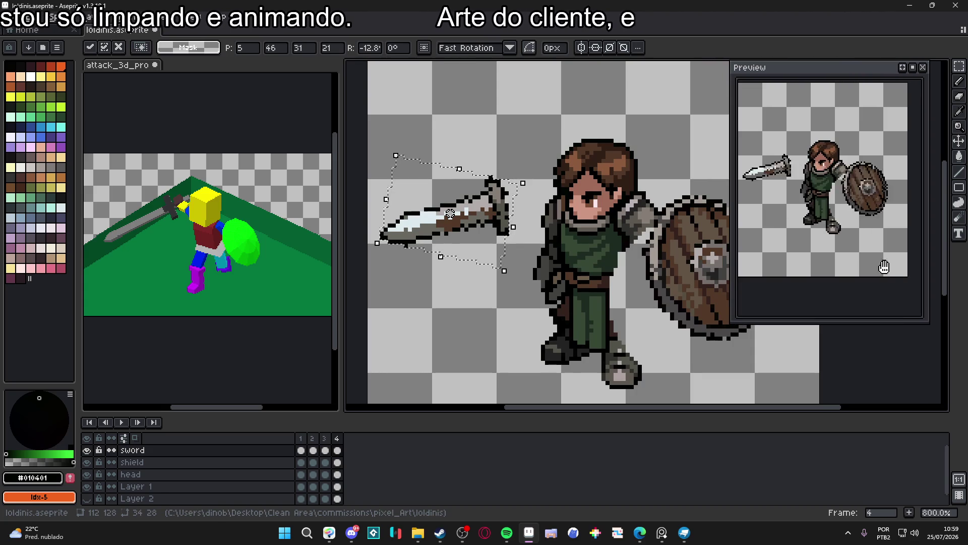
scroll(580, 252, up, 2)
key(v)
click(537, 283)
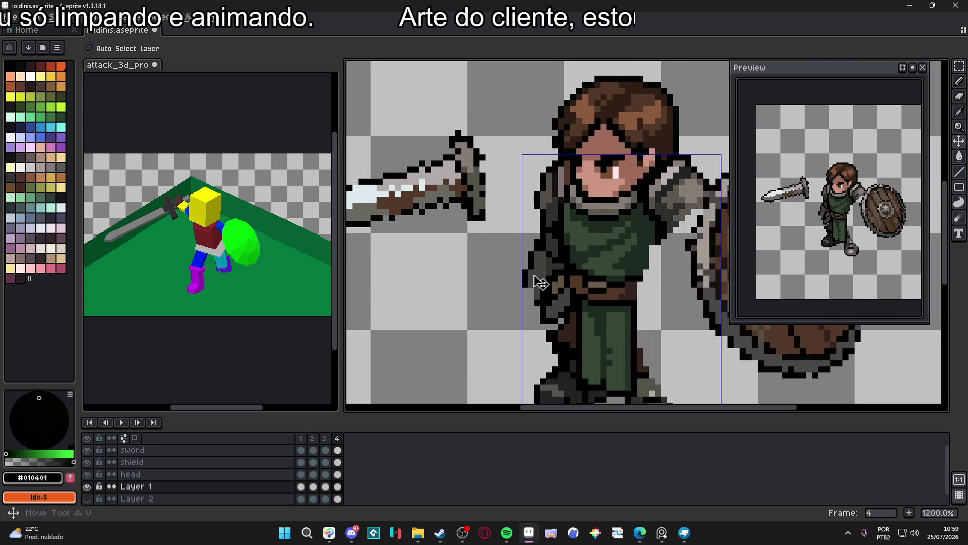
Erase the old arm and load armour greys, including #534c48, with a 2px pencil
key(e)
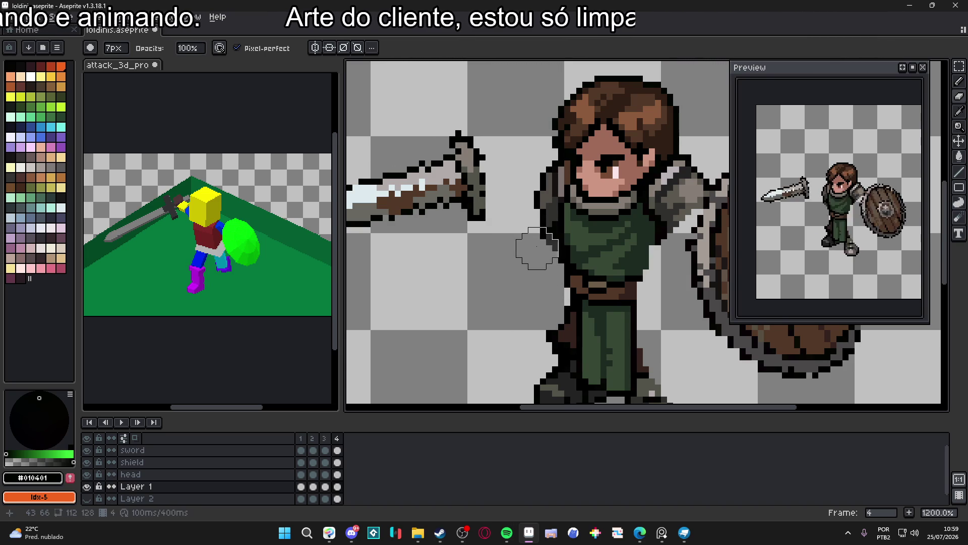
key(b)
alt+click(519, 163)
key(plus)
key(plus)
key(plus)
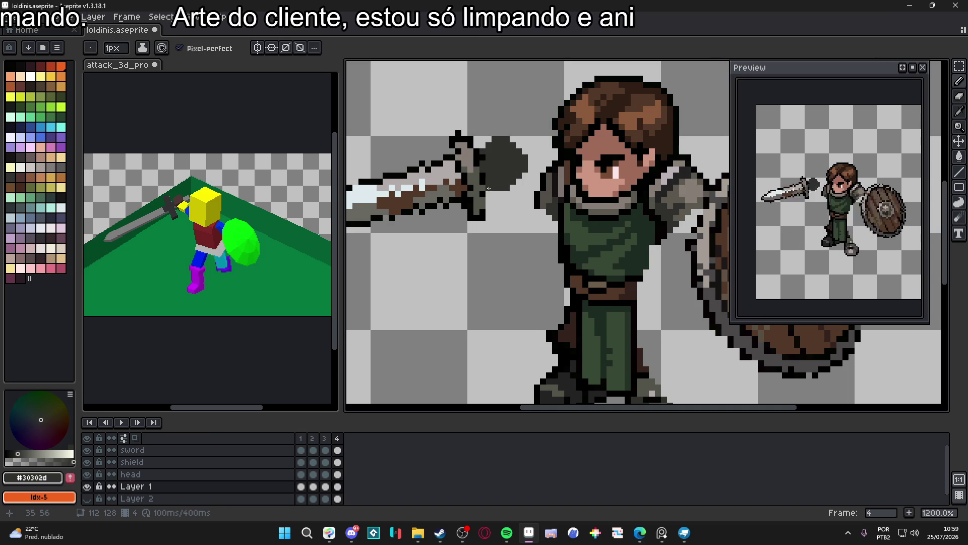
alt+click(544, 186)
key(plus)
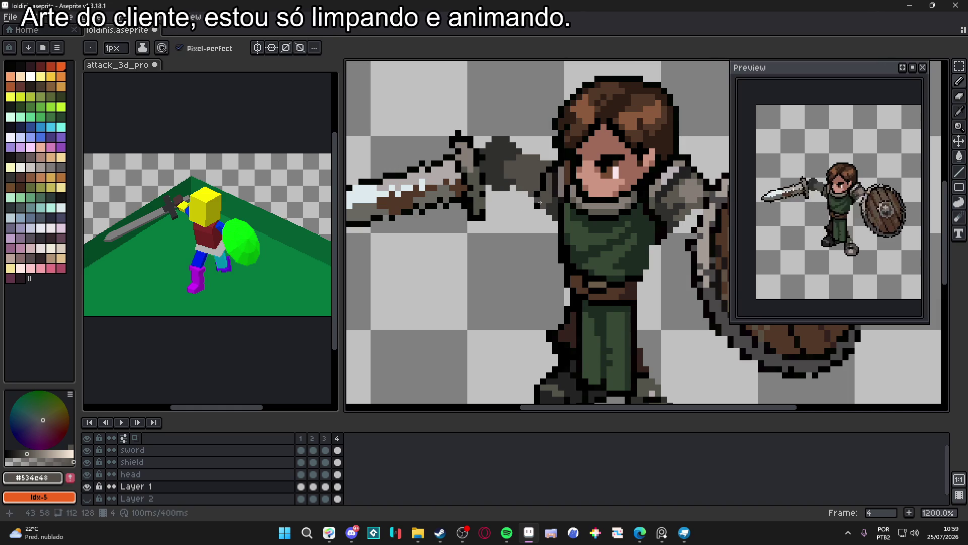
Outline the new arm in black toward the sword, shade it with #534c48, and erase stray pixels
alt+click(549, 169)
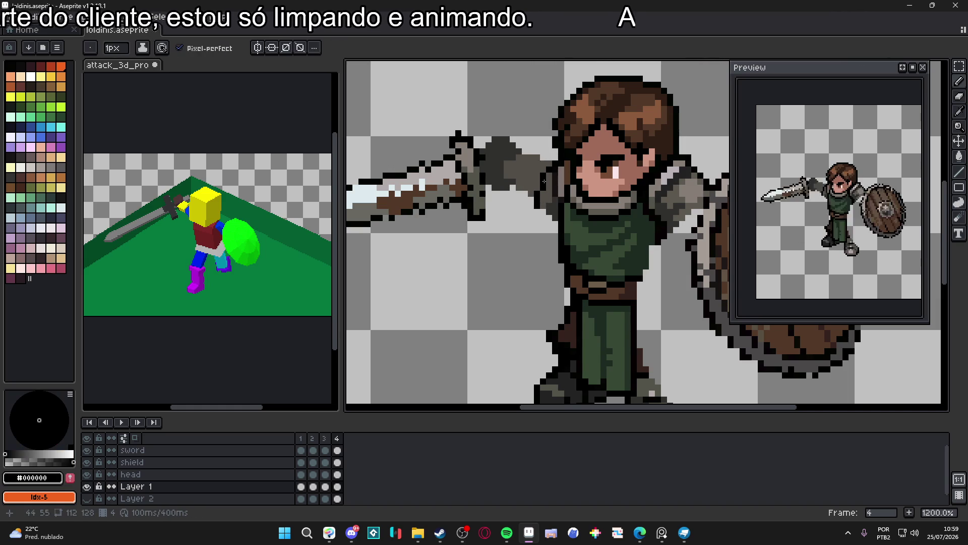
click(538, 146)
drag(536, 146, 541, 169)
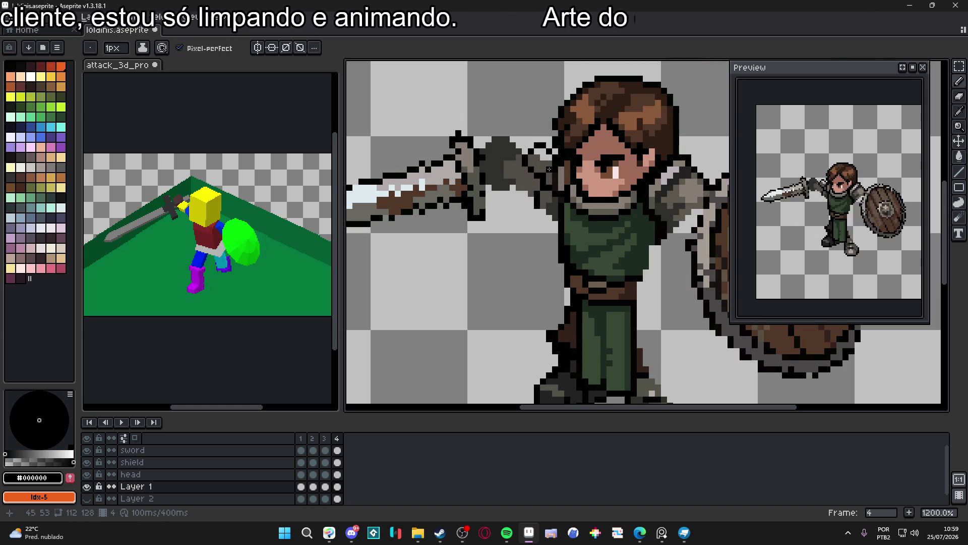
alt+click(540, 155)
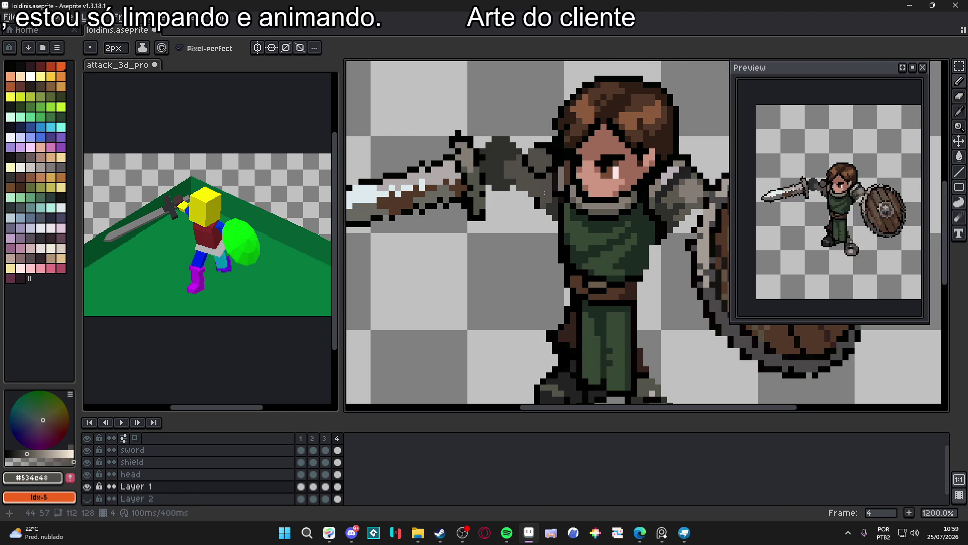
key(e)
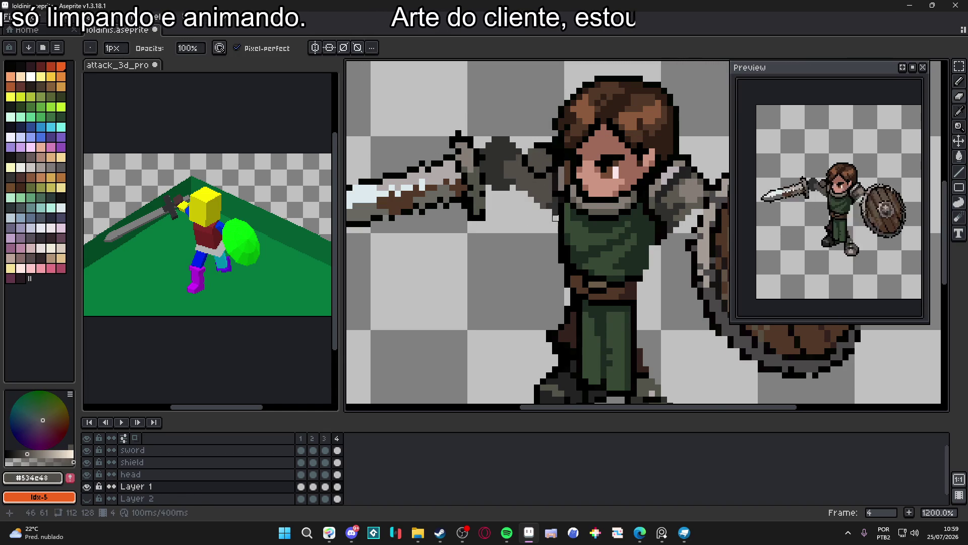
scroll(555, 218, down, 4)
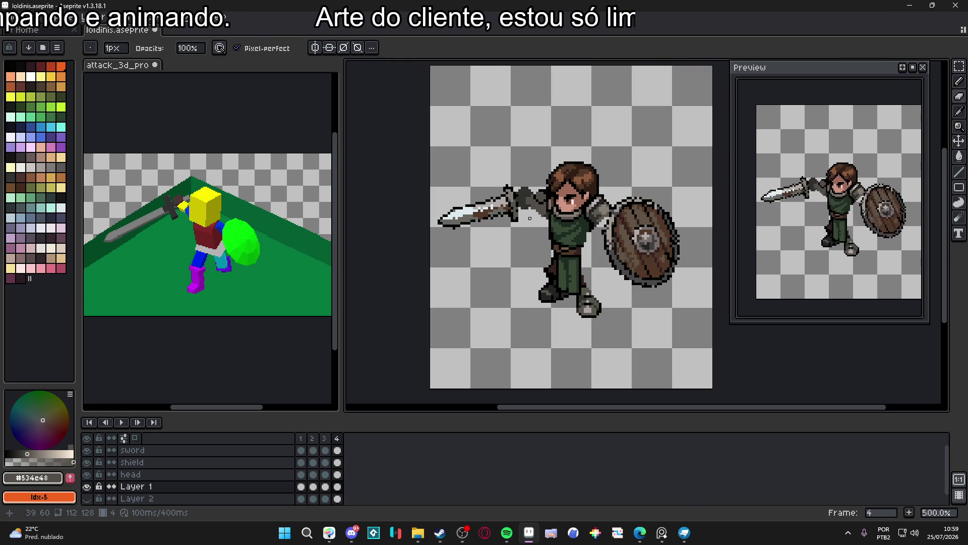
scroll(538, 208, up, 4)
key(b)
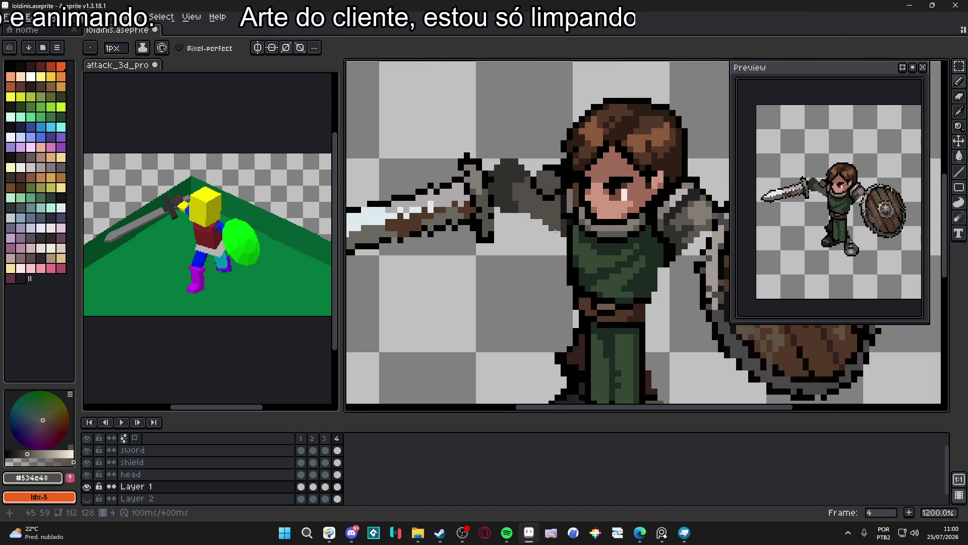
scroll(557, 237, down, 2)
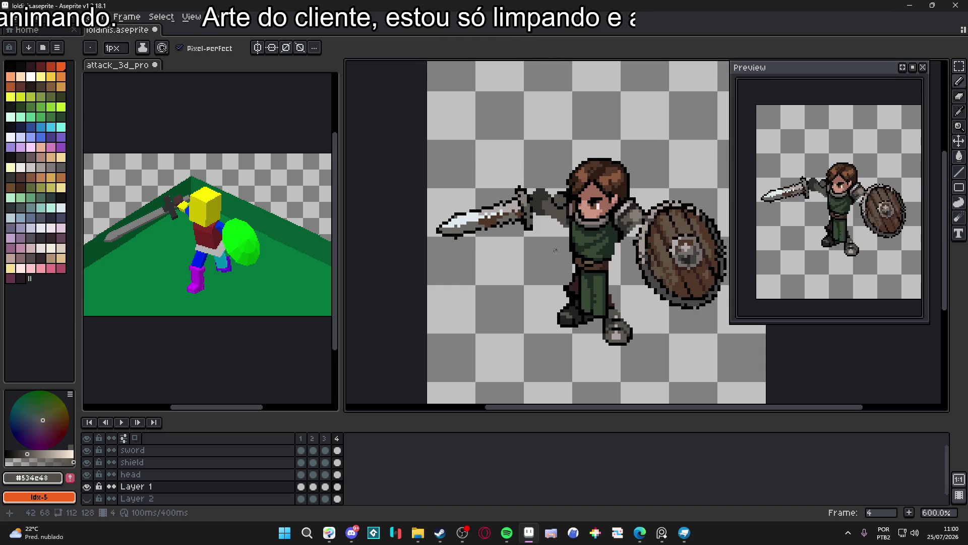
scroll(553, 253, up, 1)
Shift the knight's left boot on frame 4 about 8 px left into place
key(v)
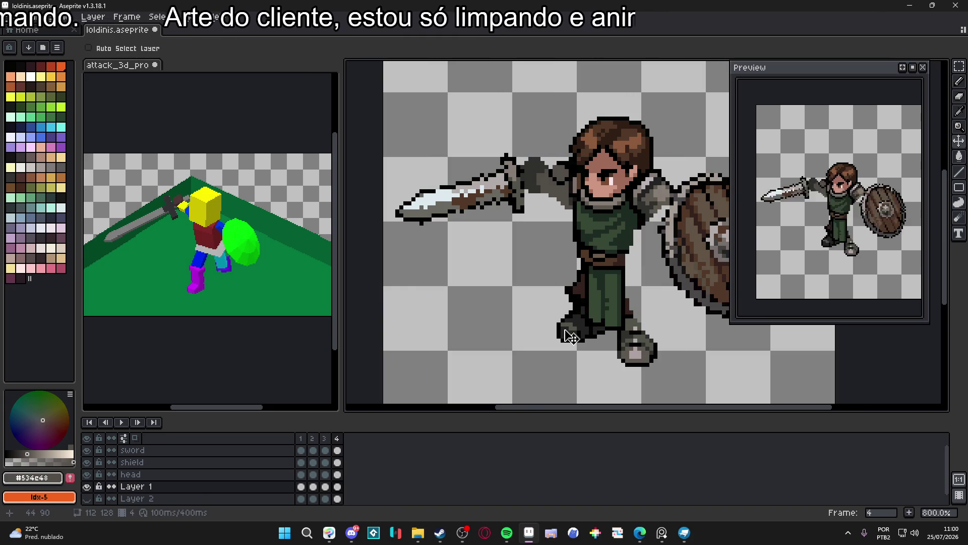
scroll(574, 336, up, 3)
key(m)
mouse_move(538, 300)
mouse_down()
mouse_move(607, 370)
mouse_move(579, 313)
mouse_move(603, 308)
mouse_move(588, 313)
mouse_up()
scroll(621, 348, up, 1)
scroll(588, 314, down, 1)
scroll(610, 335, down, 1)
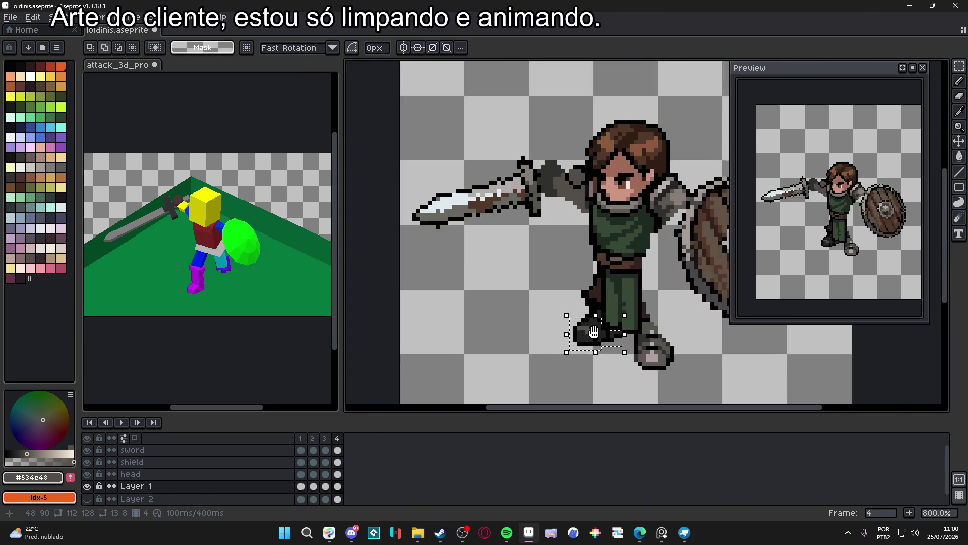
mouse_move(607, 354)
mouse_down()
mouse_move(598, 308)
mouse_move(557, 315)
mouse_move(559, 303)
mouse_move(593, 312)
mouse_move(558, 313)
mouse_up()
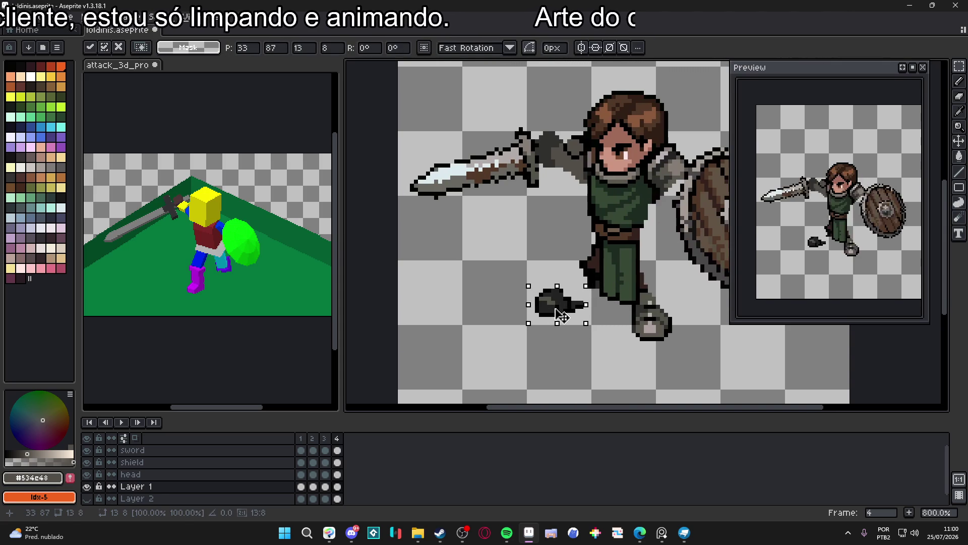
drag(557, 313, 549, 316)
key(ctrl+d)
Draw a near-black outline running up from the top of the boot
key(b)
scroll(584, 264, up, 3)
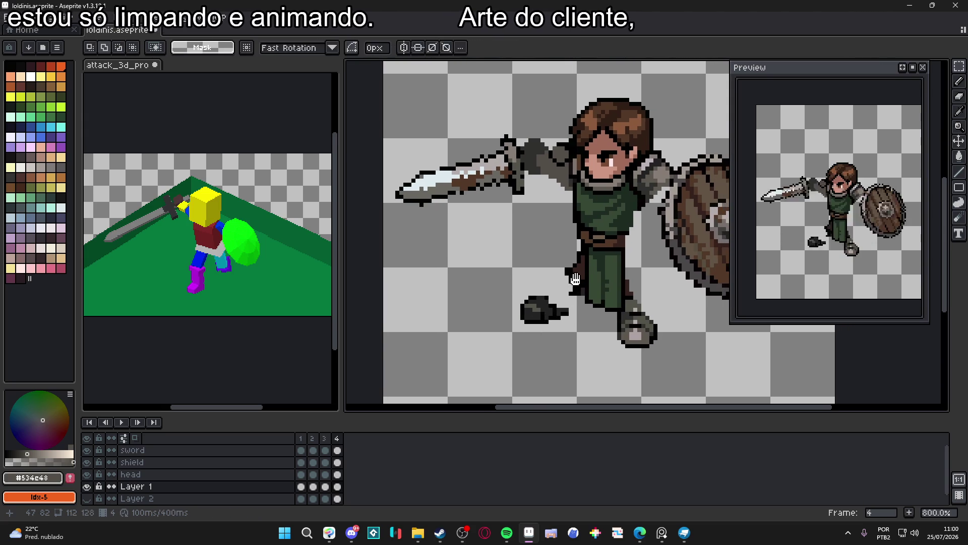
alt+click(492, 333)
alt+click(497, 323)
mouse_move(499, 323)
mouse_down()
mouse_move(527, 304)
mouse_move(549, 347)
mouse_up()
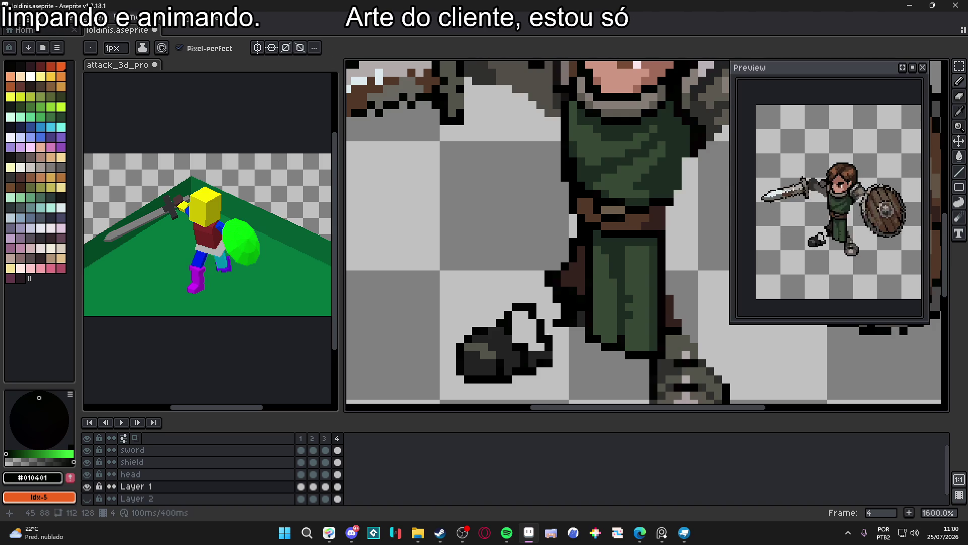
scroll(567, 280, down, 3)
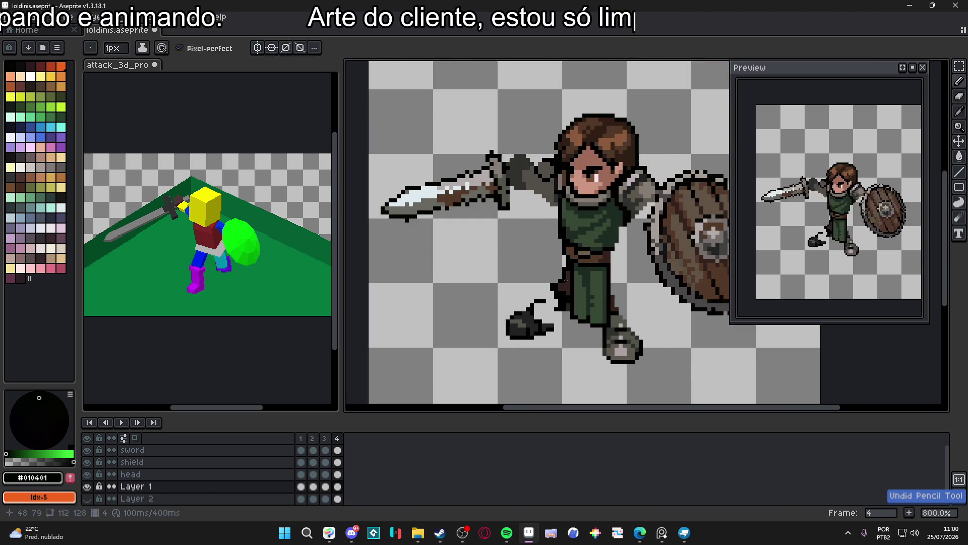
Outline the back leg in dark brown #35221d and fill it using a 4px brush
alt+click(564, 272)
scroll(564, 272, up, 2)
mouse_move(563, 249)
mouse_down()
mouse_move(526, 278)
mouse_move(516, 322)
mouse_up()
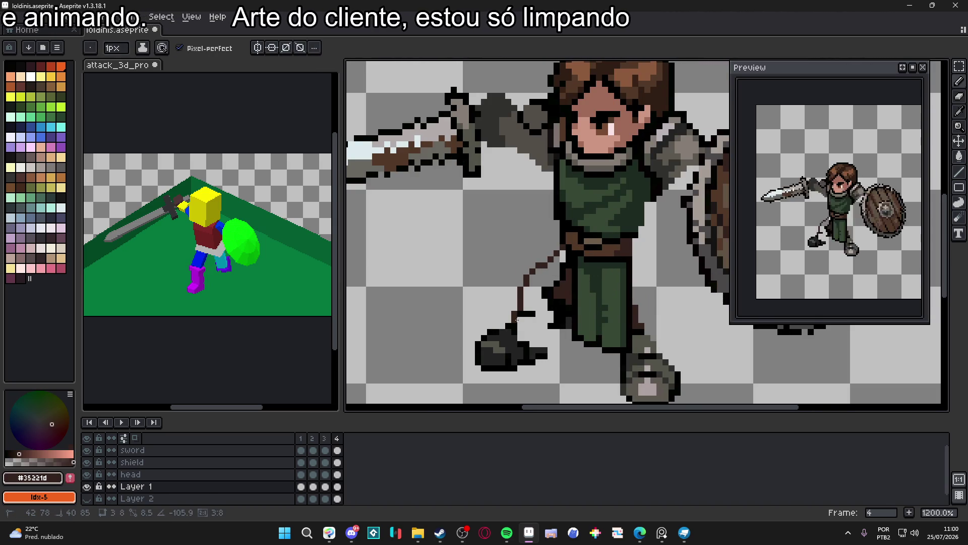
drag(546, 351, 562, 305)
key(b)
key(plus)
key(plus)
key(plus)
mouse_move(560, 255)
mouse_down()
mouse_move(539, 285)
mouse_move(537, 331)
mouse_up()
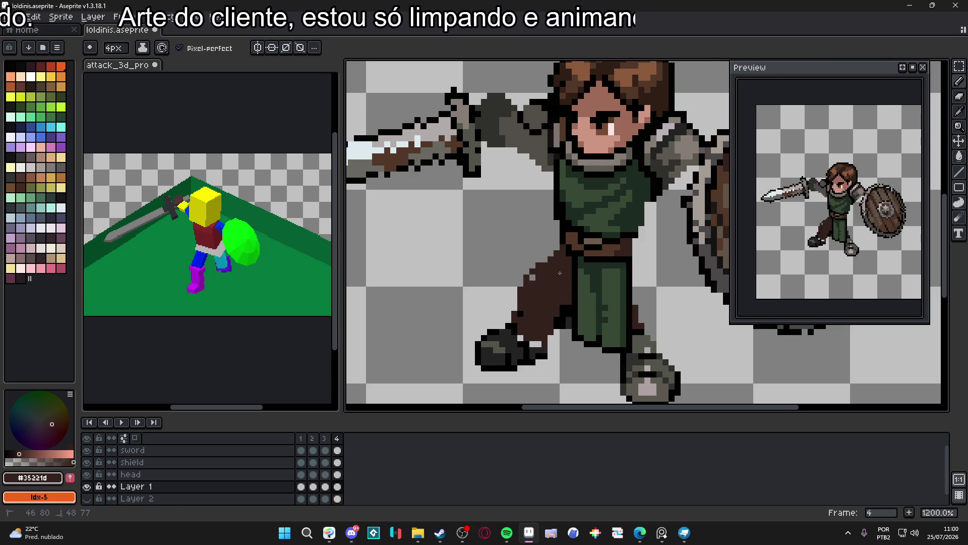
scroll(567, 309, down, 3)
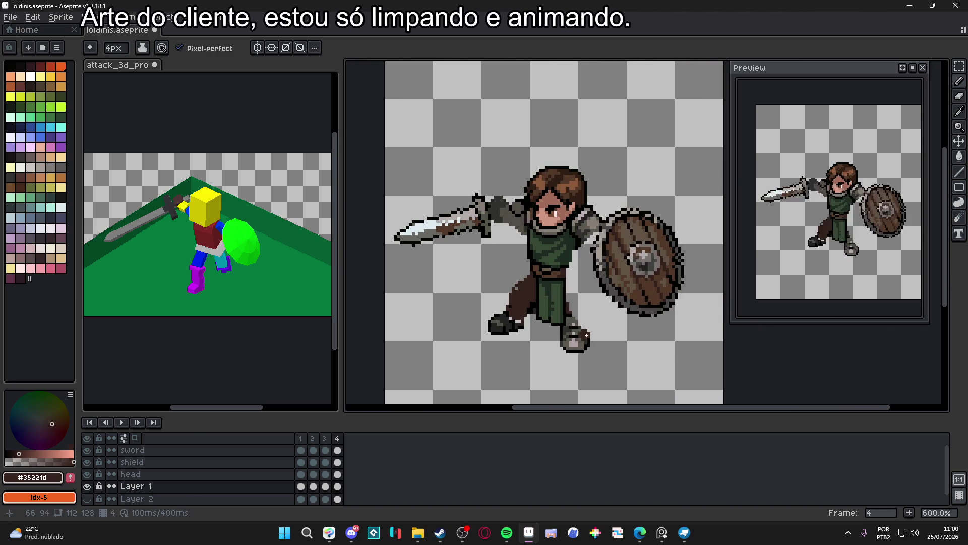
scroll(576, 343, up, 1)
Move the front foot up and right beside the shield, and enlarge the timeline panel
key(m)
drag(542, 369, 600, 330)
scroll(557, 318, up, 3)
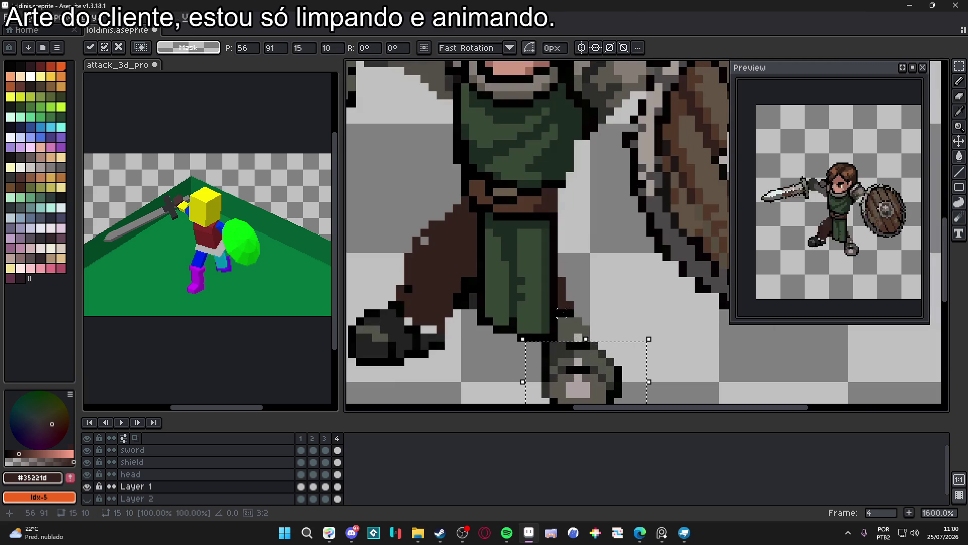
mouse_move(601, 371)
mouse_down()
mouse_move(612, 306)
mouse_move(658, 302)
mouse_move(657, 312)
mouse_up()
scroll(600, 352, down, 4)
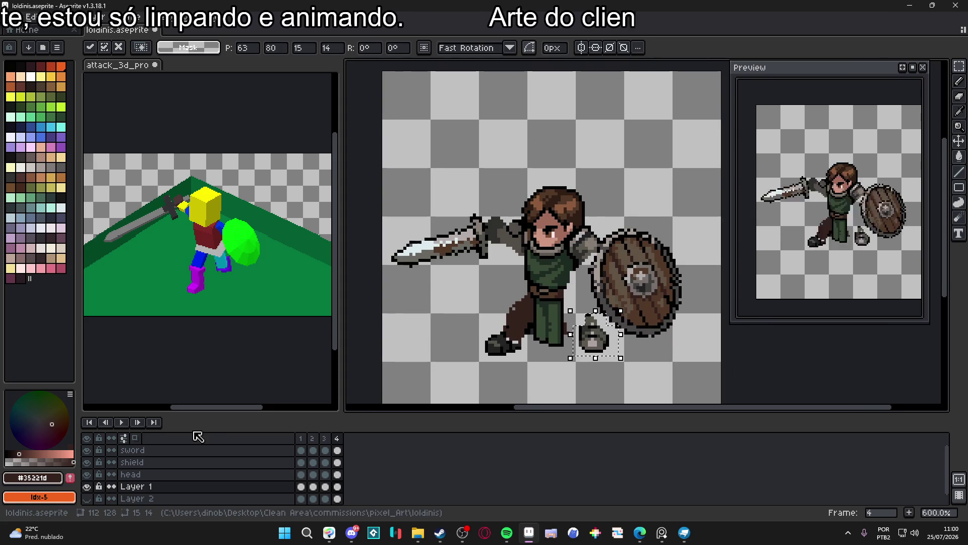
scroll(519, 308, down, 1)
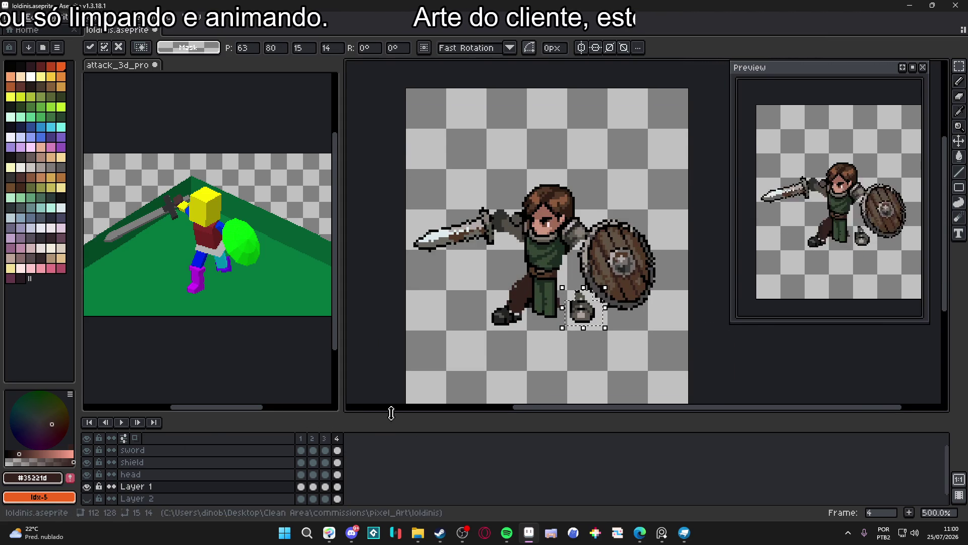
drag(392, 417, 398, 385)
click(341, 418)
Select Layer 2's frame-4 cel and try moving its content with the Move tool
click(337, 466)
click(123, 406)
key(v)
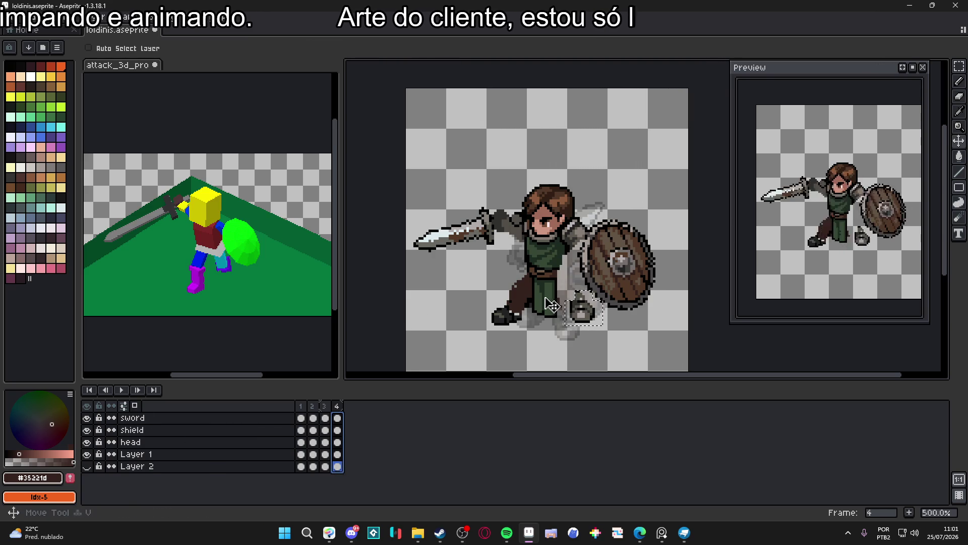
click(338, 442)
click(337, 466)
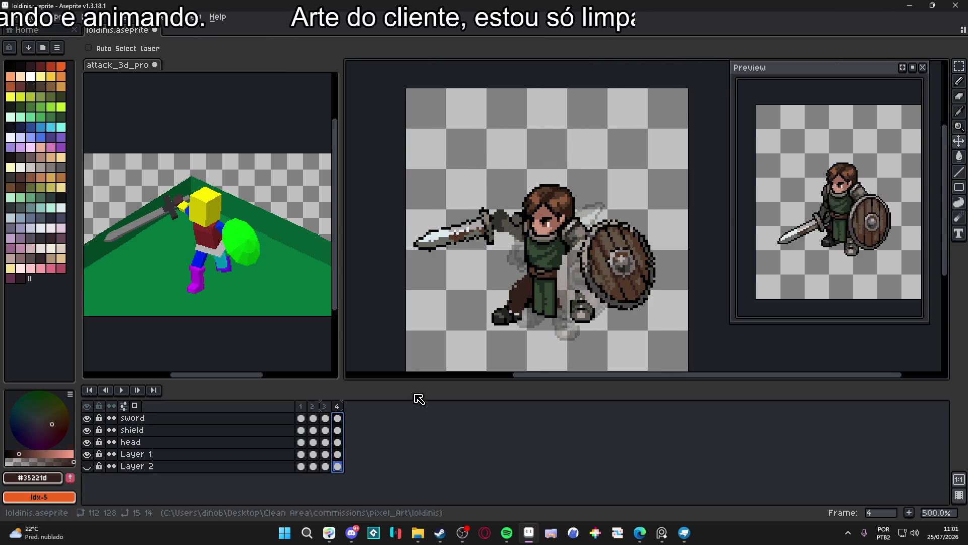
click(544, 279)
click(555, 299)
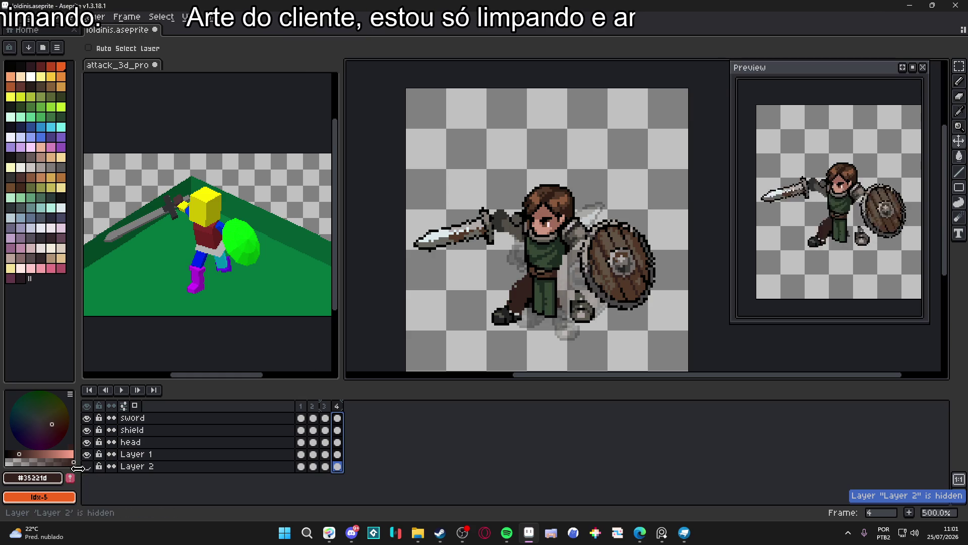
Shift Layer 1's frame-4 knight a few pixels down-right, checking it against frame 3
click(338, 454)
drag(535, 259, 545, 277)
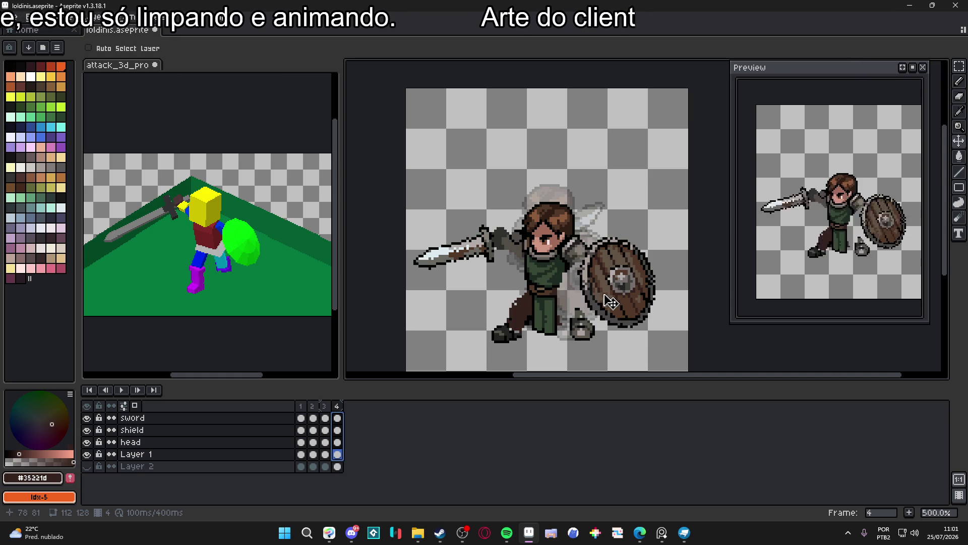
click(339, 407)
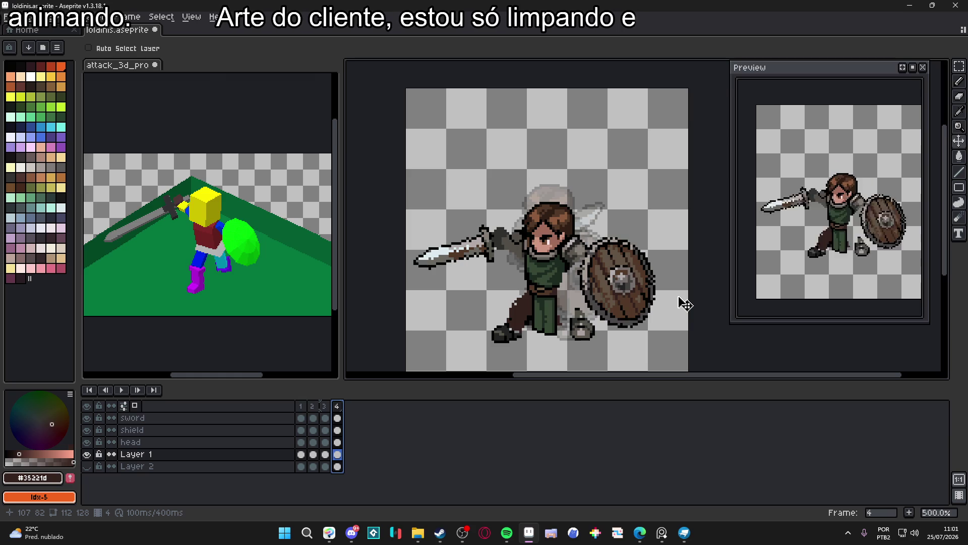
click(324, 406)
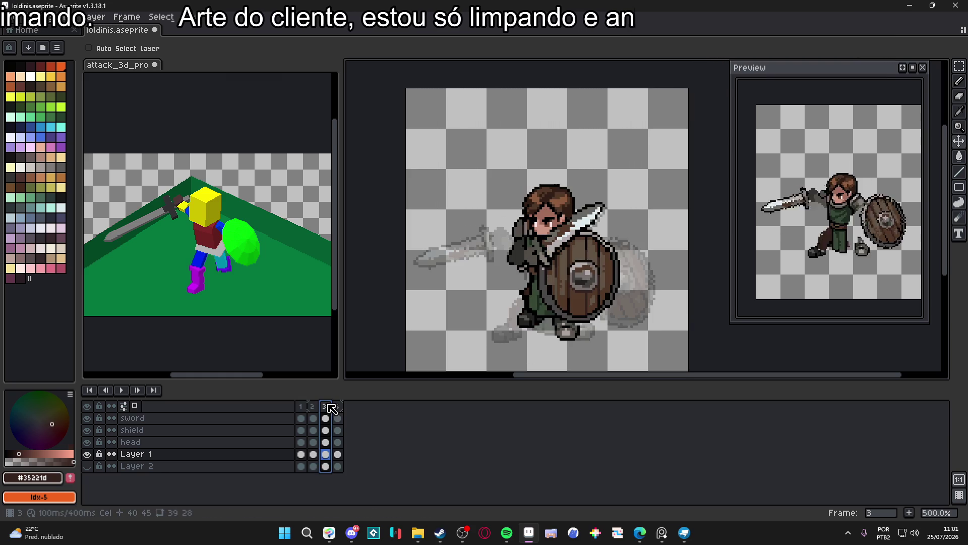
click(340, 406)
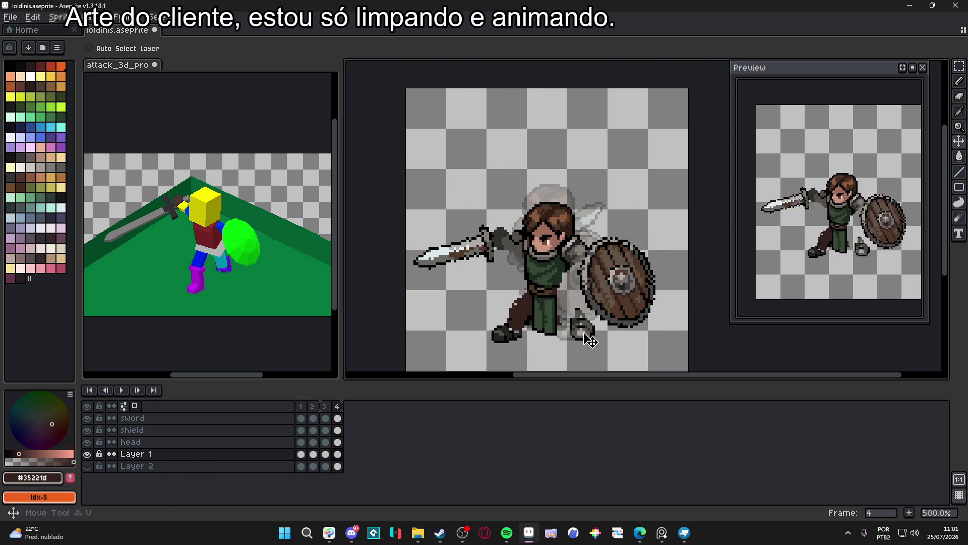
Marquee-select the back foot and the area above it, then deselect
key(m)
scroll(584, 343, up, 2)
drag(602, 297, 563, 345)
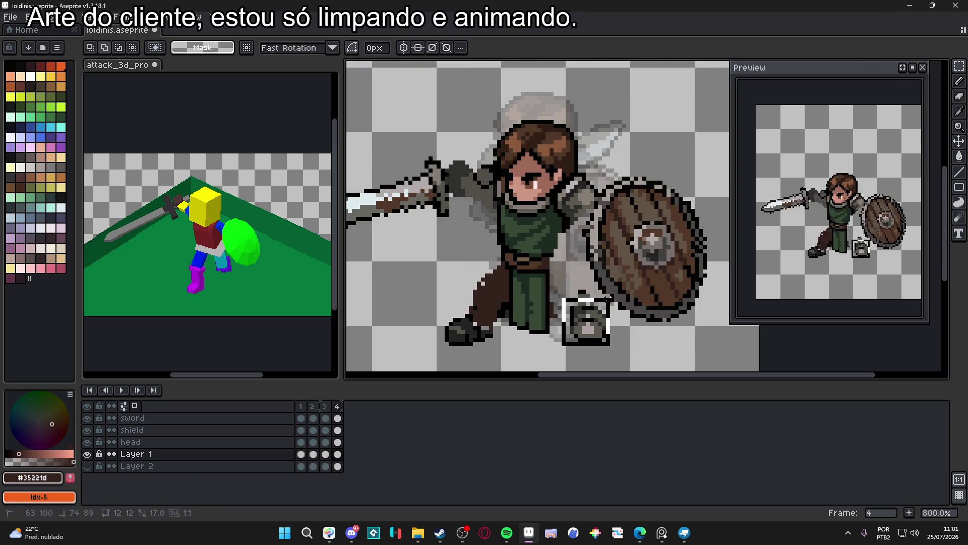
drag(566, 276, 590, 305)
key(ctrl+d)
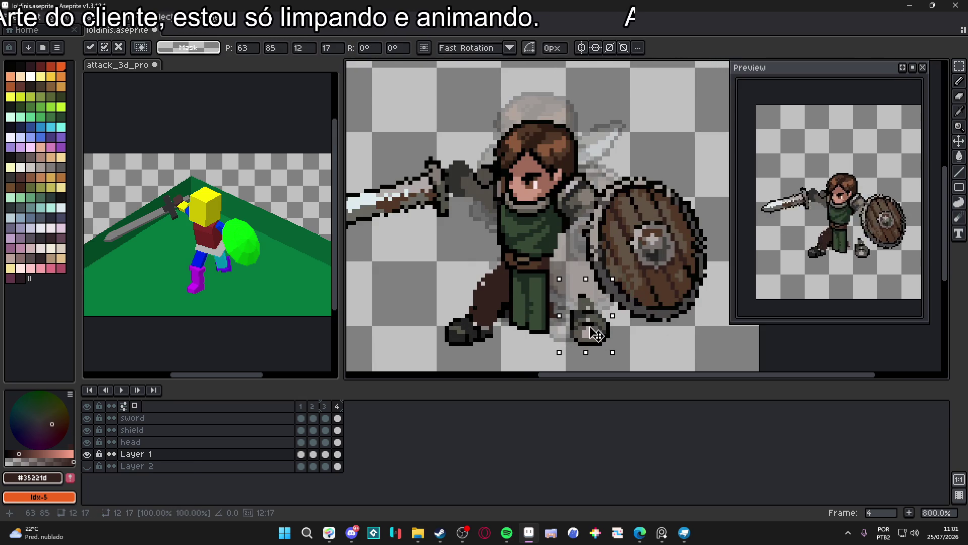
Clean up the leg pixels in sampled outline, green #1d2c22 and brown #35221d, then view frame 1
key(b)
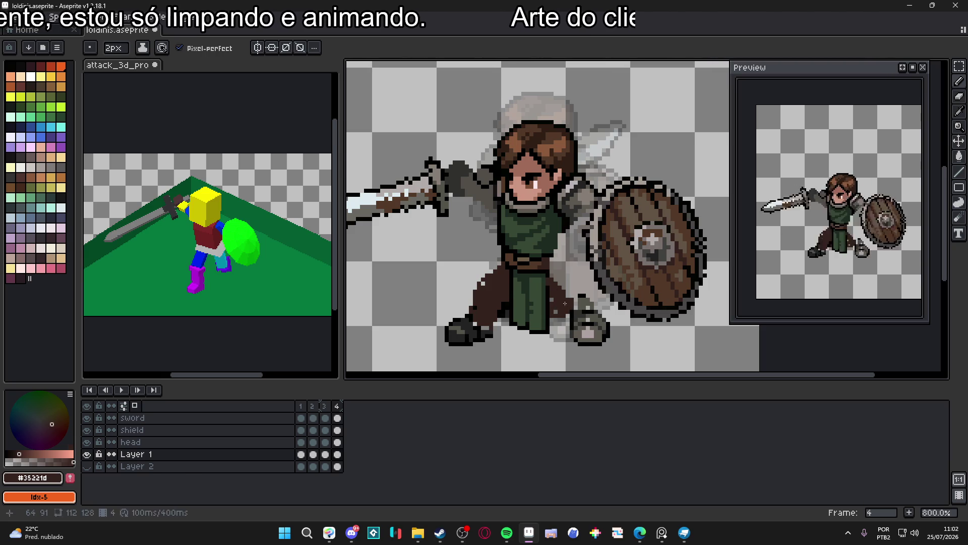
alt+click(570, 222)
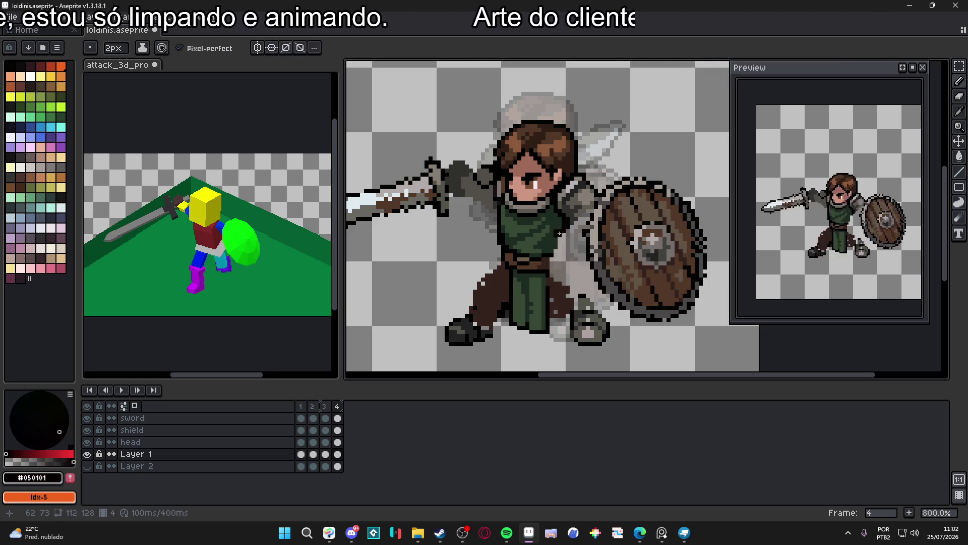
alt+click(563, 234)
alt+click(547, 261)
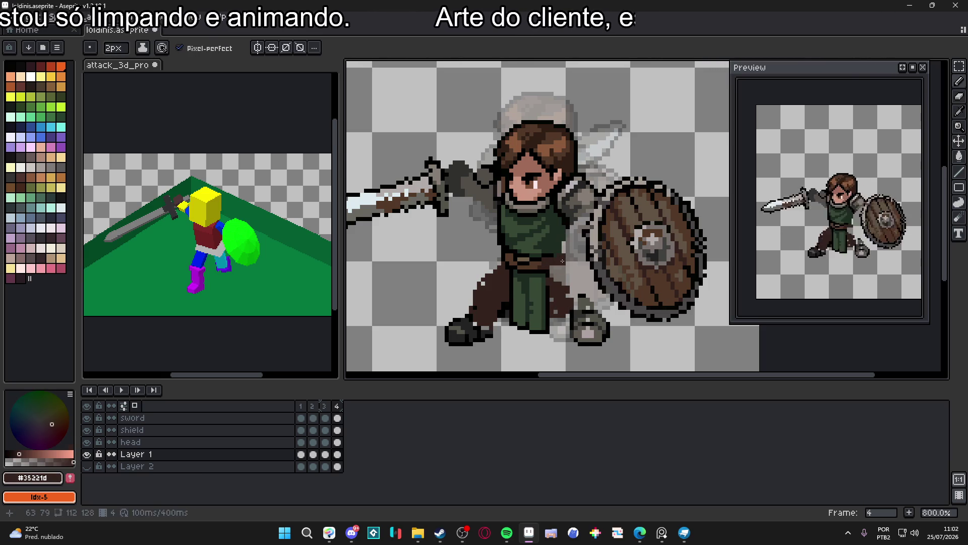
alt+click(553, 267)
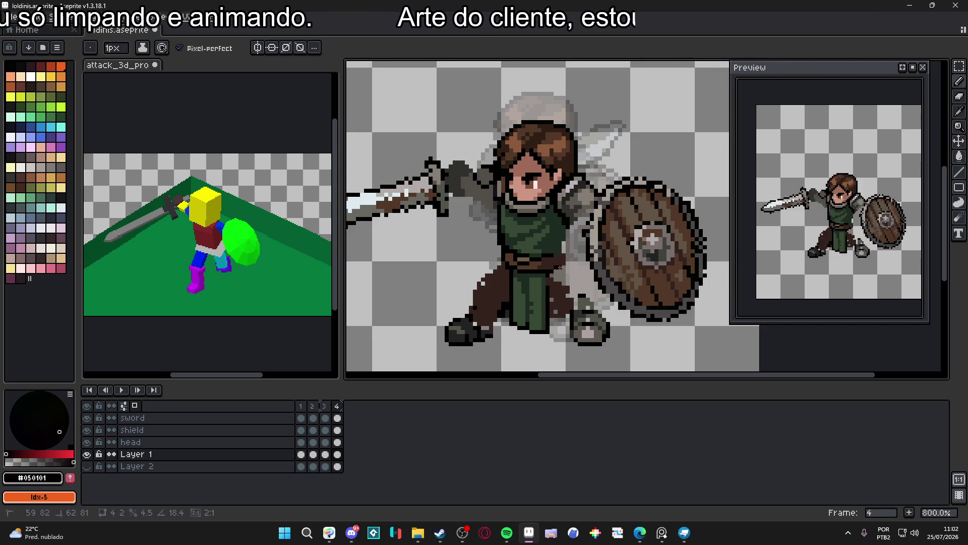
alt+click(560, 249)
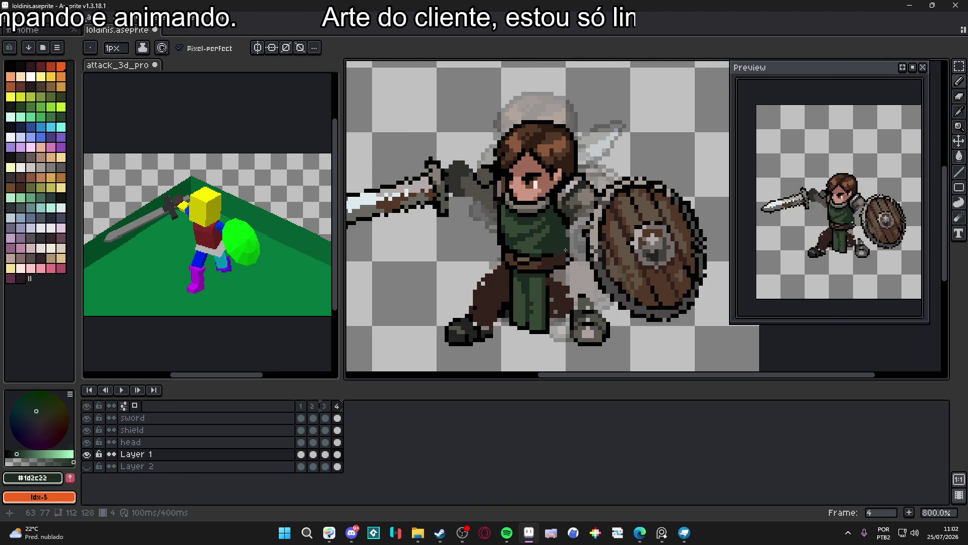
alt+click(556, 280)
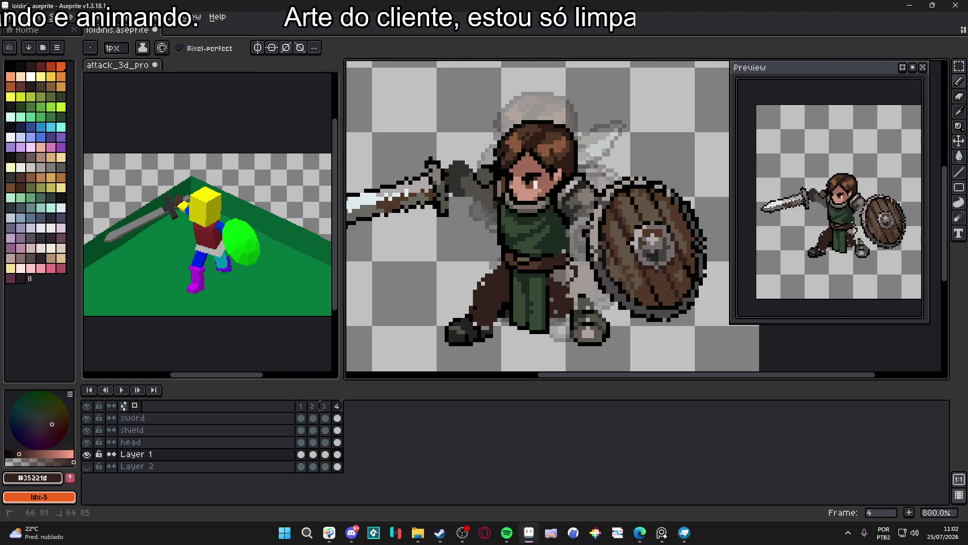
key(plus)
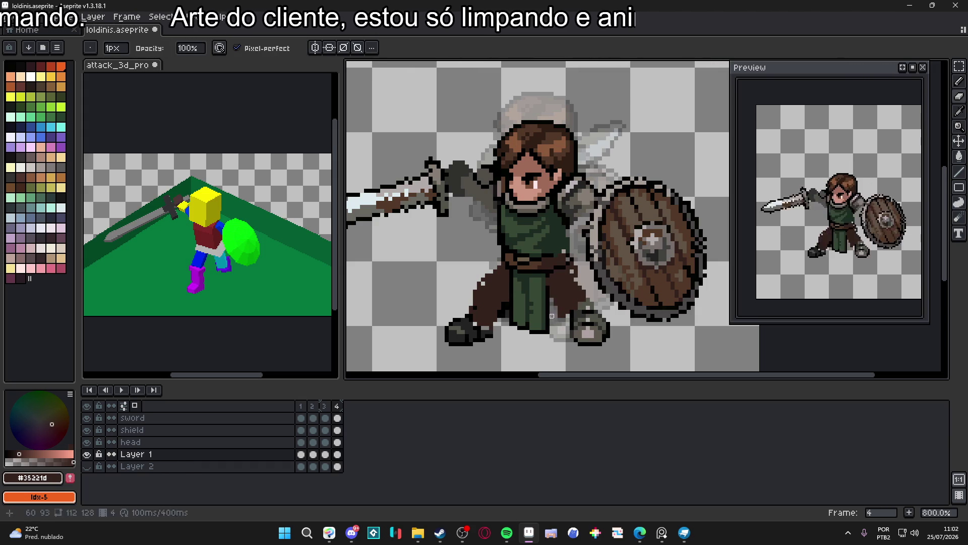
scroll(525, 297, down, 2)
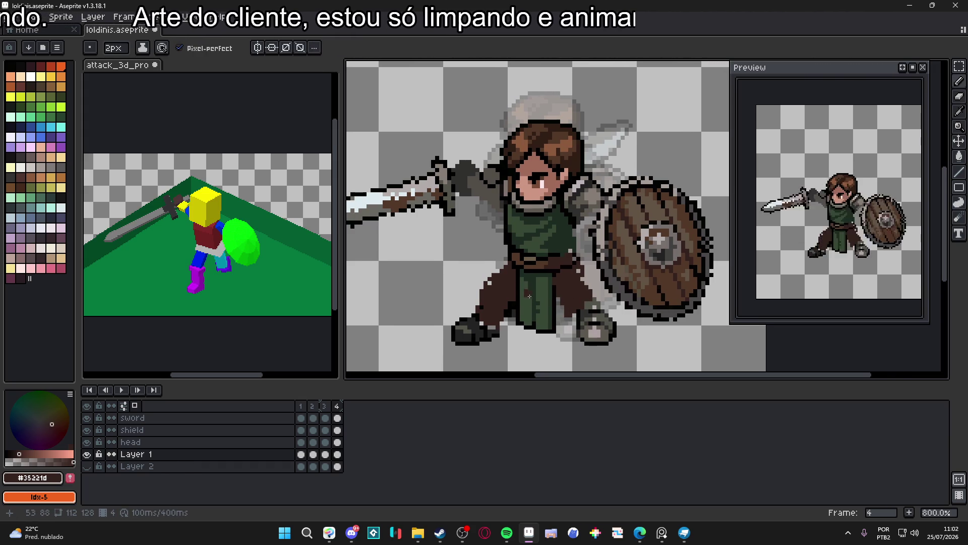
click(301, 405)
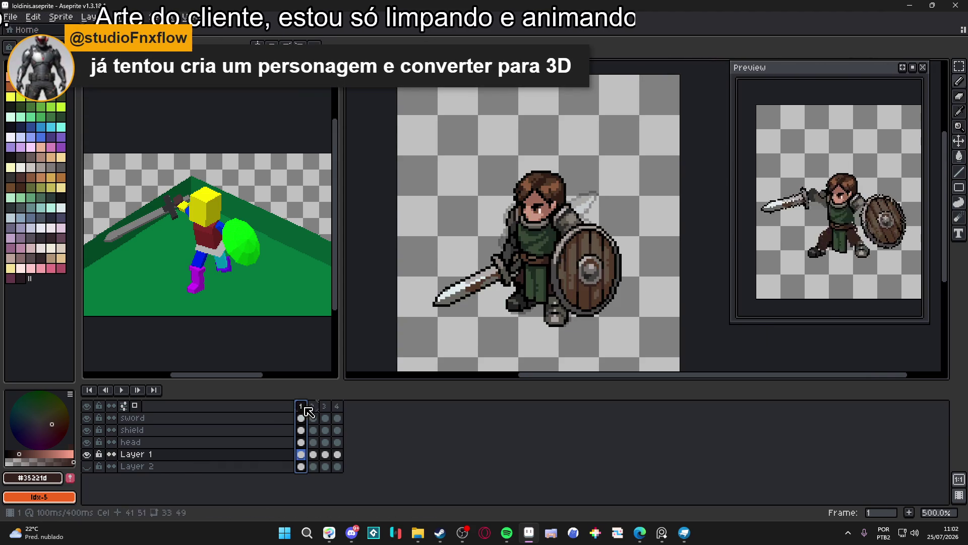
Step through frames 1 to 4, comparing frame 4 with frame 3
click(313, 407)
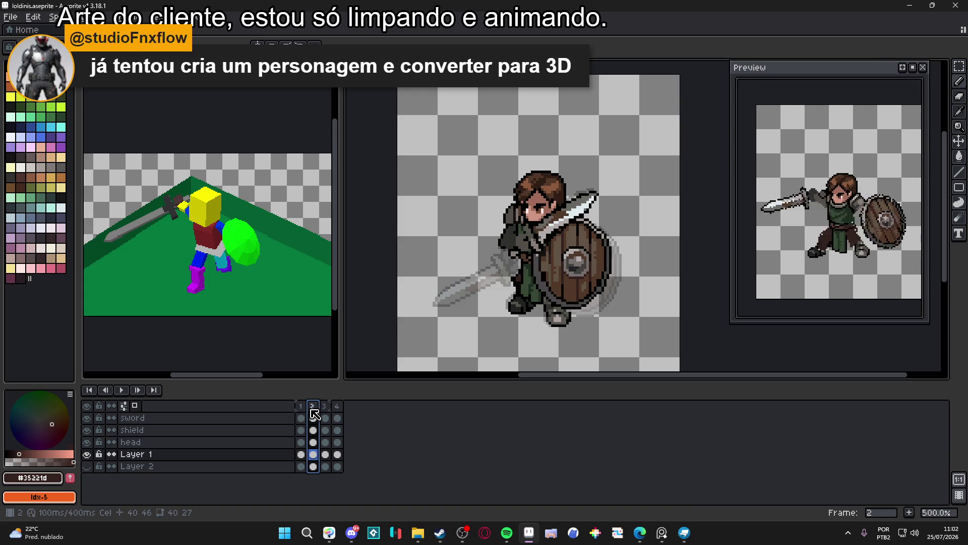
click(324, 407)
click(337, 408)
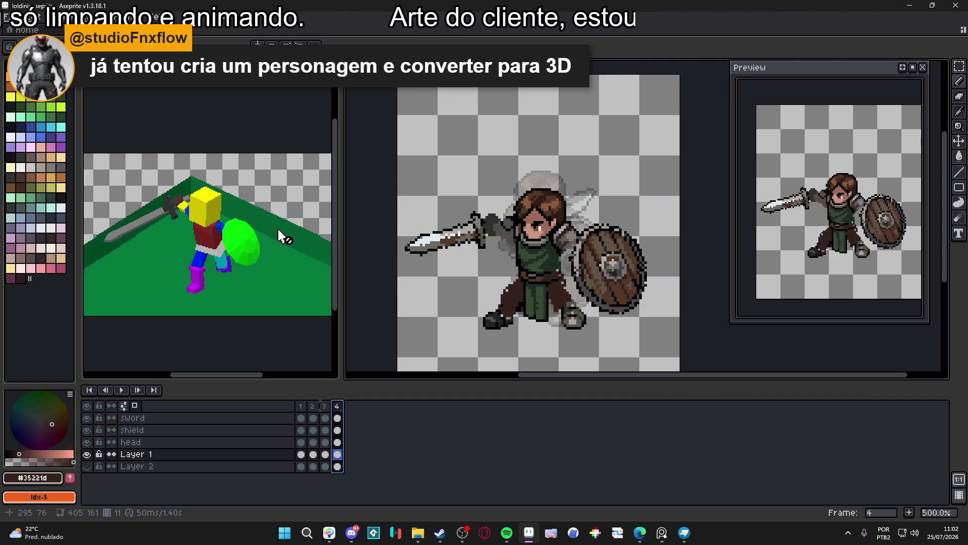
click(324, 406)
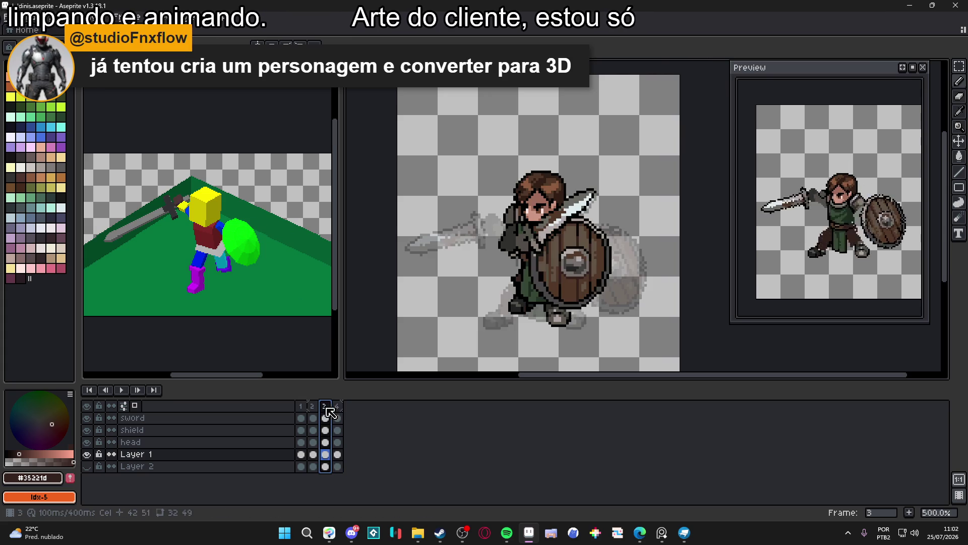
click(337, 406)
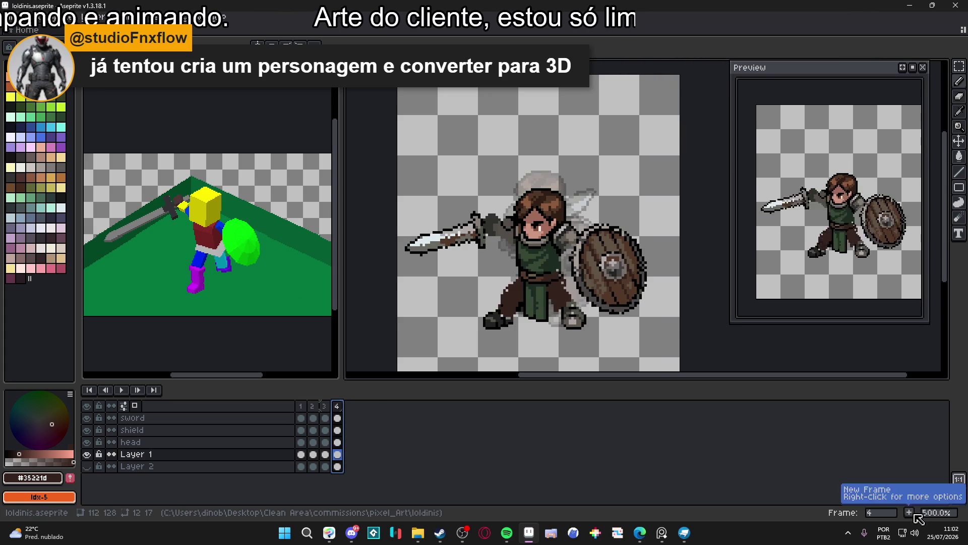
Add a fifth frame after frame 4 and begin transforming its sword
click(909, 512)
key(v)
scroll(490, 243, up, 2)
ctrl+click(490, 244)
key(ctrl+t)
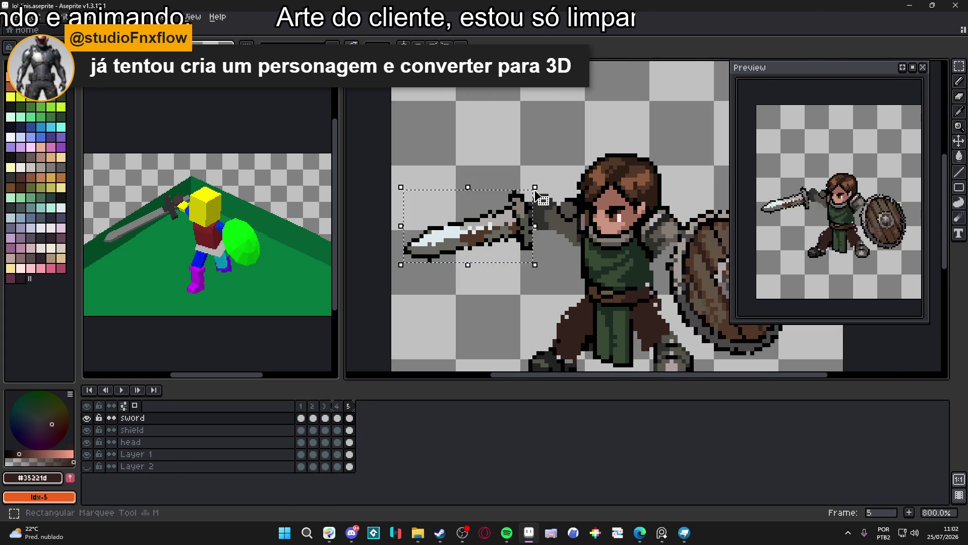
Tilt the sword slightly and nudge the hilt and arm pixels
drag(551, 185, 552, 192)
key(Return)
ctrl+click(546, 221)
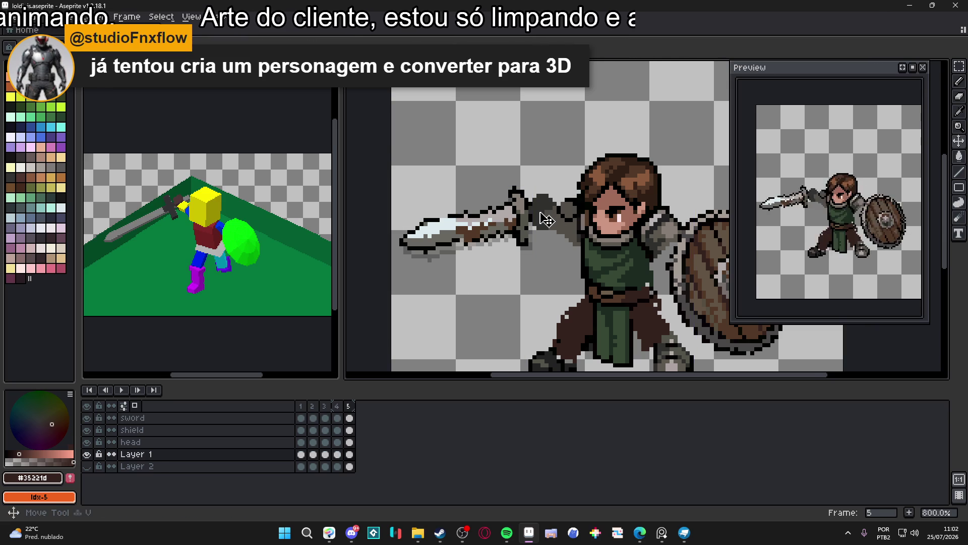
scroll(529, 201, up, 3)
drag(523, 171, 581, 286)
drag(551, 238, 557, 232)
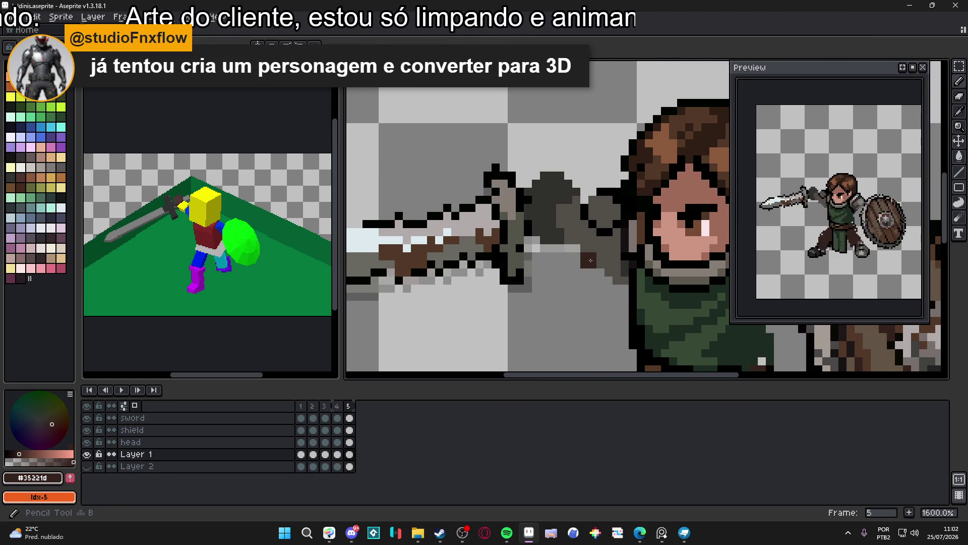
key(Return)
Raise the shield by two pixels
key(shift)
scroll(616, 281, down, 2)
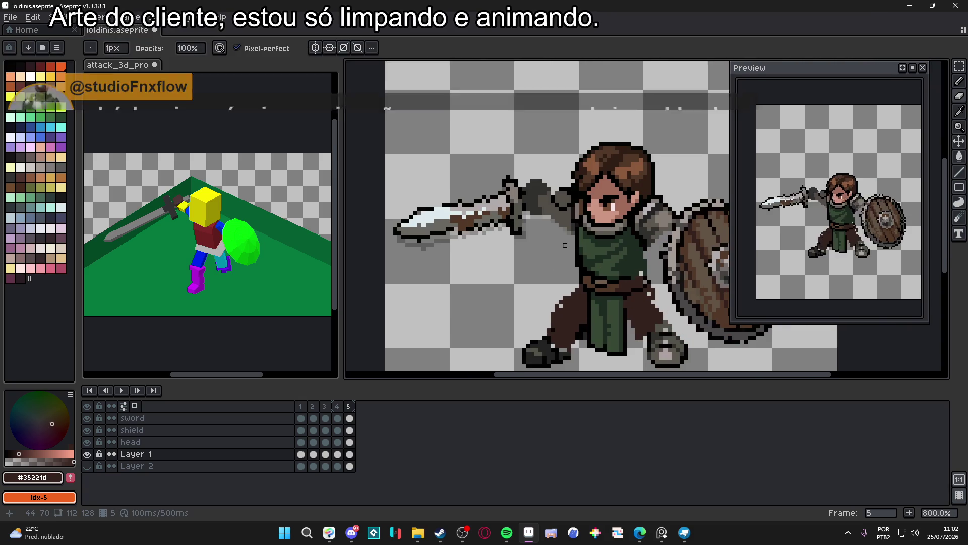
drag(565, 242, 505, 241)
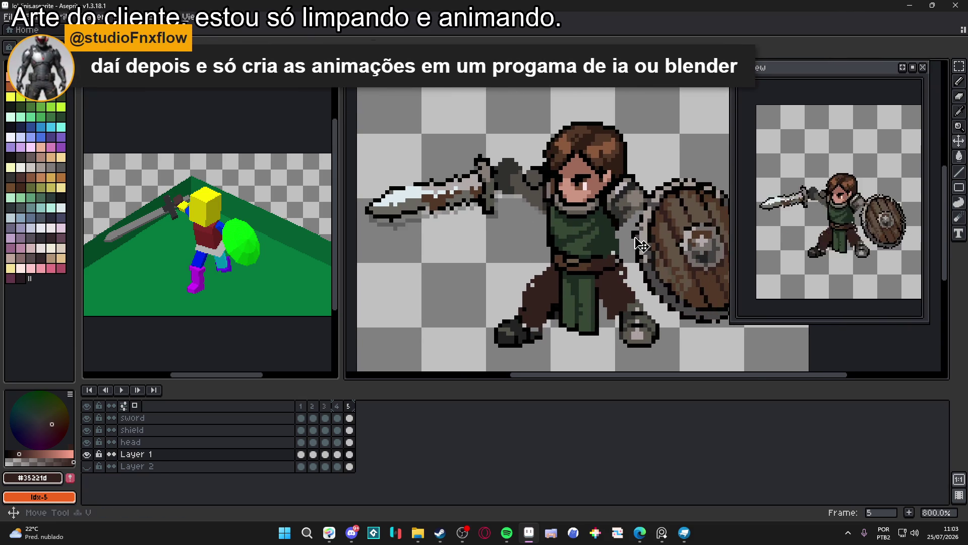
ctrl+click(637, 248)
drag(654, 255, 657, 247)
drag(604, 292, 609, 258)
Reposition the left foot and shift the right foot one pixel right
ctrl+click(469, 327)
scroll(469, 327, up, 1)
mouse_move(442, 294)
mouse_down()
mouse_move(500, 345)
mouse_move(528, 344)
mouse_move(501, 325)
mouse_up()
key(ctrl+d)
drag(631, 350, 726, 278)
drag(671, 297, 680, 295)
key(ctrl+d)
Save the sprite as loldinis.aseprite
scroll(611, 283, up, 1)
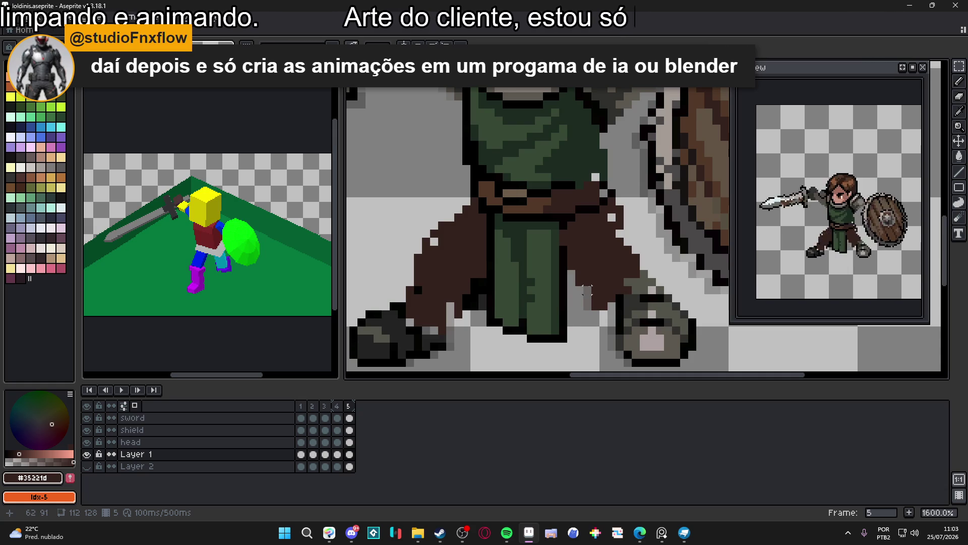
scroll(587, 279, down, 1)
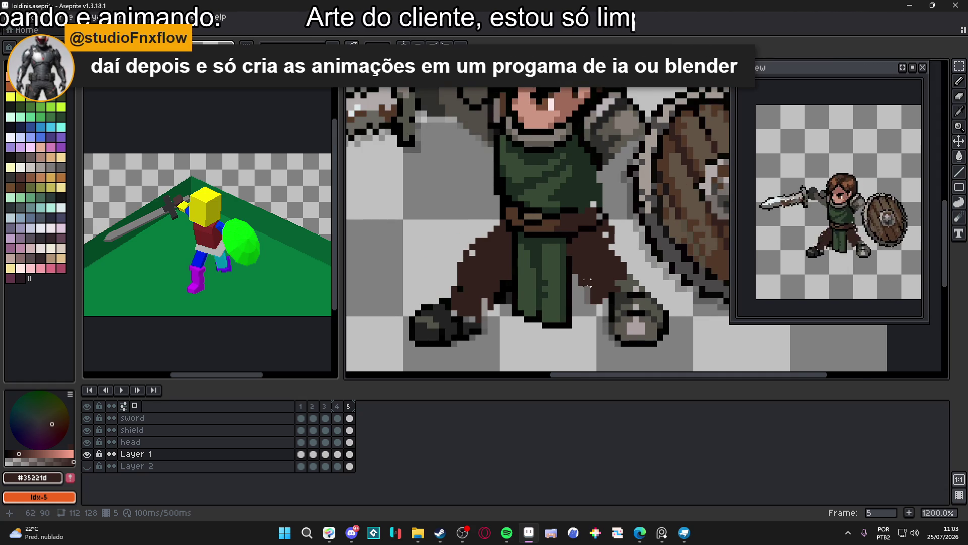
scroll(586, 280, down, 1)
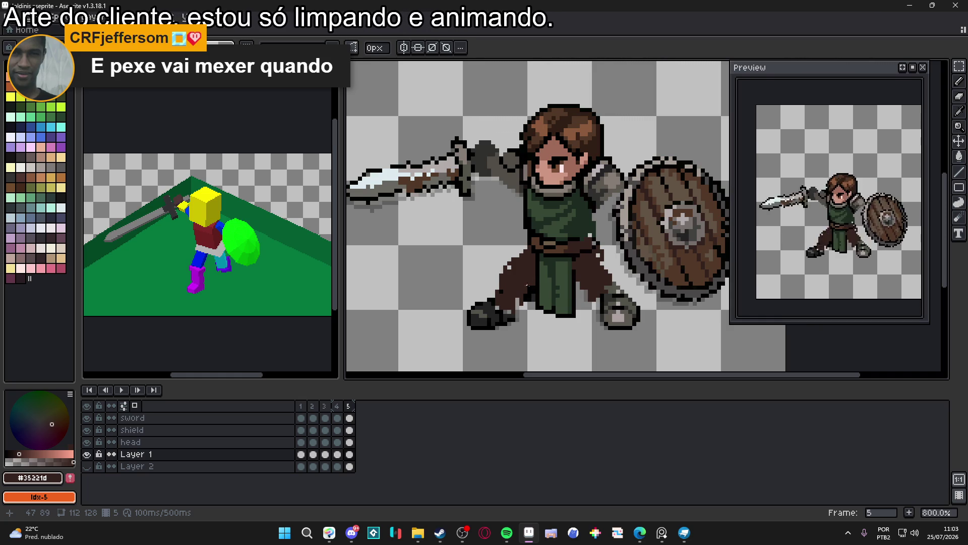
scroll(479, 275, down, 1)
key(ctrl+s)
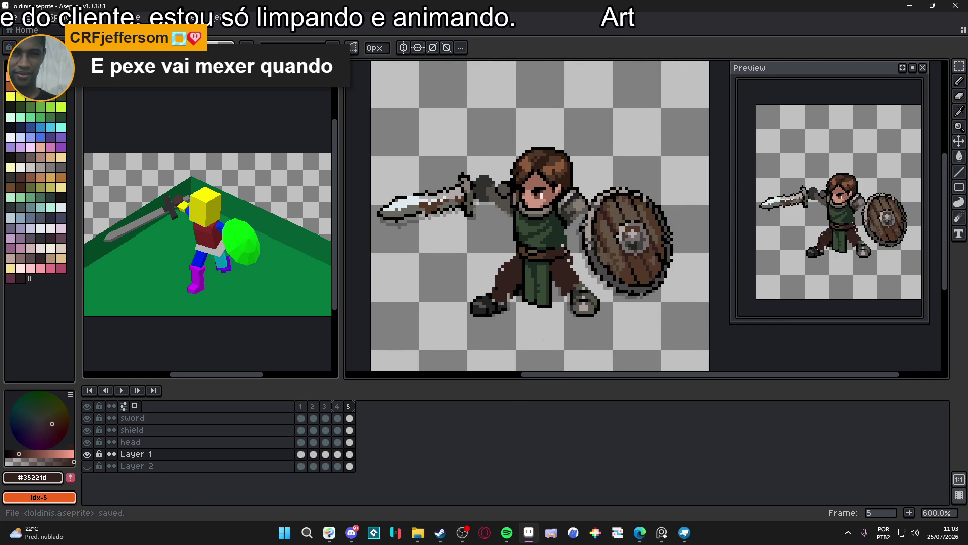
click(684, 532)
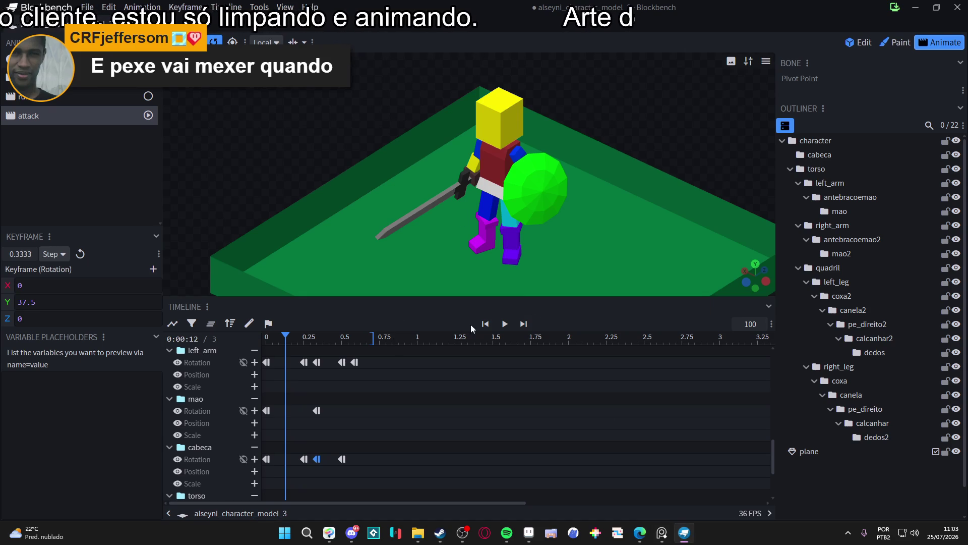
click(505, 323)
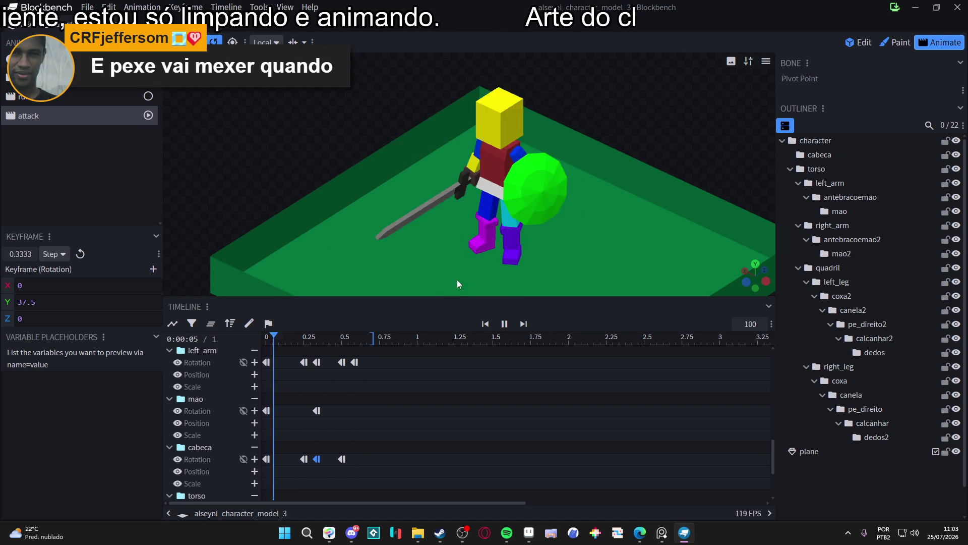
click(505, 324)
click(859, 43)
click(895, 42)
click(939, 42)
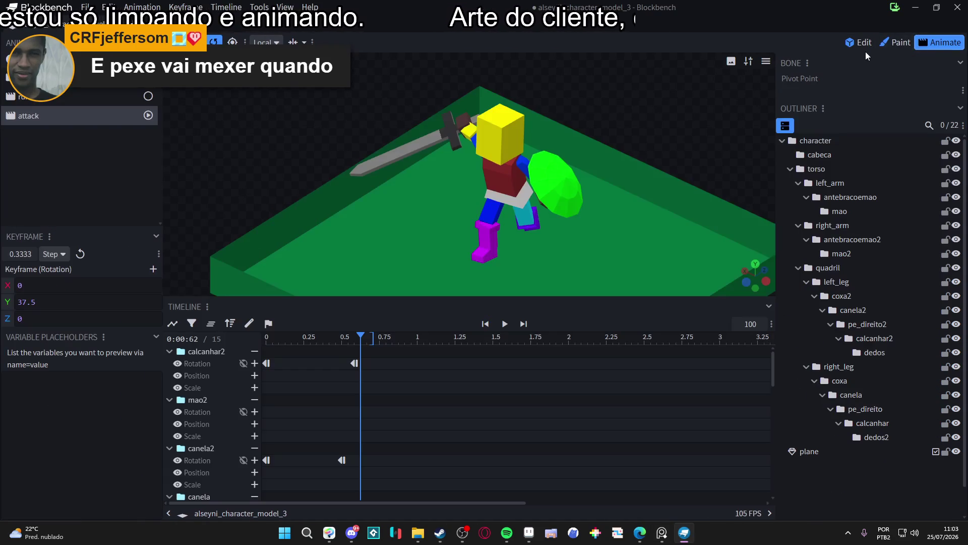
click(916, 7)
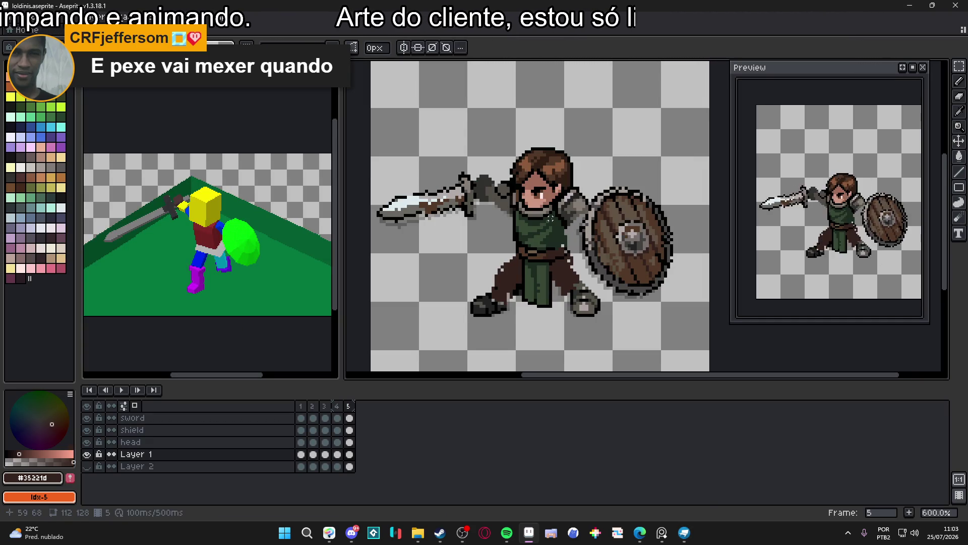
scroll(509, 257, up, 1)
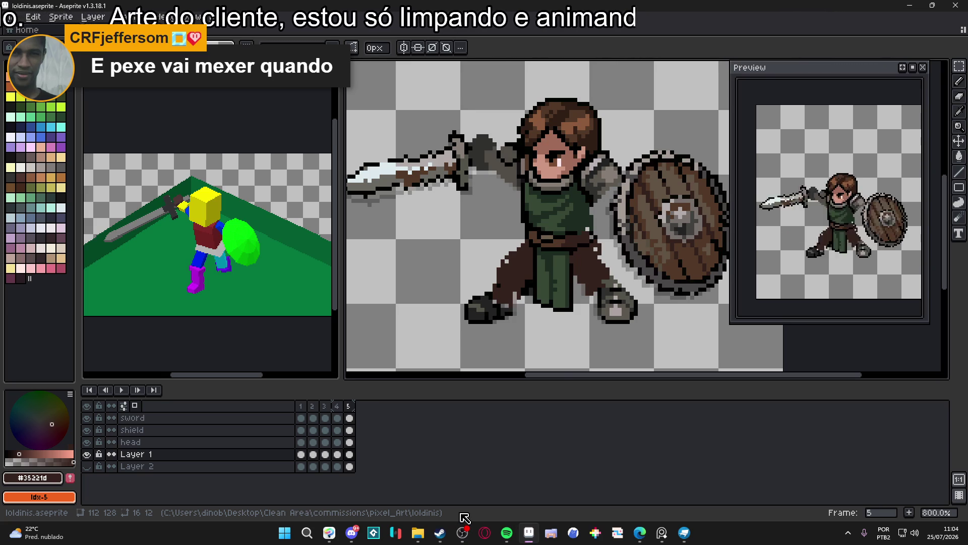
key(v)
scroll(549, 327, right, 1)
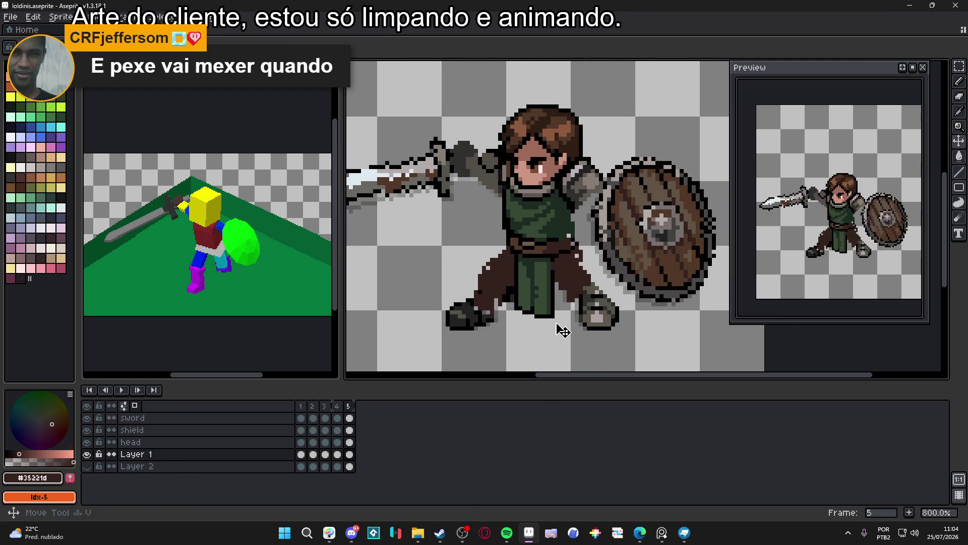
scroll(574, 291, up, 2)
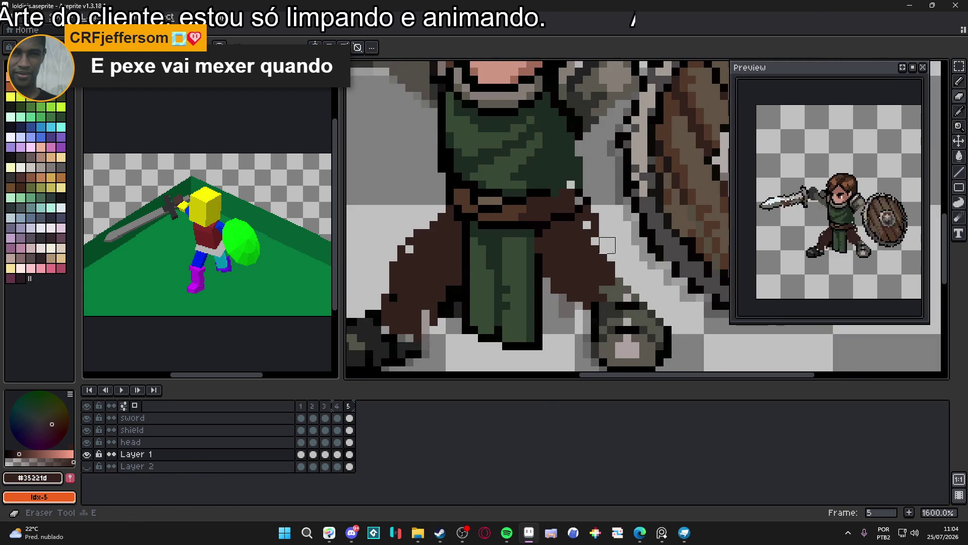
scroll(623, 277, down, 1)
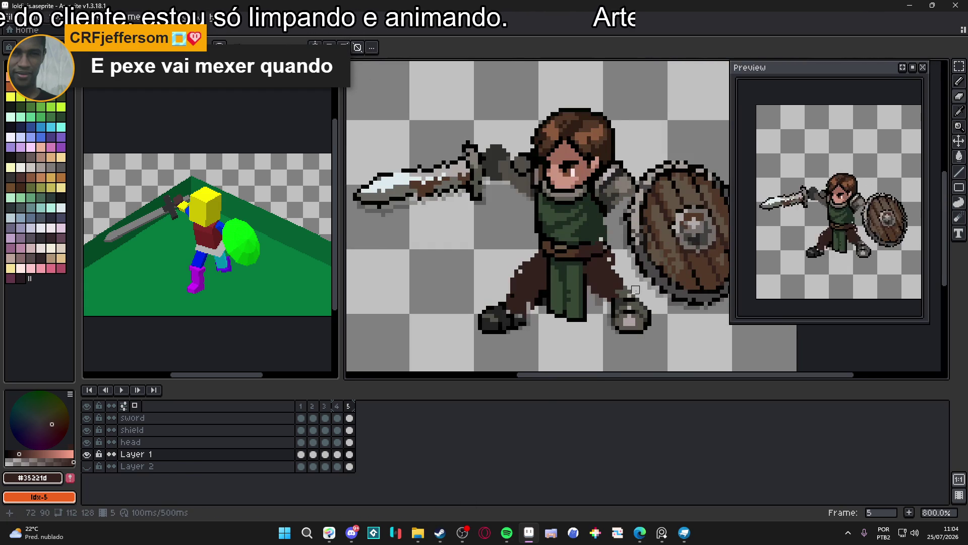
click(325, 406)
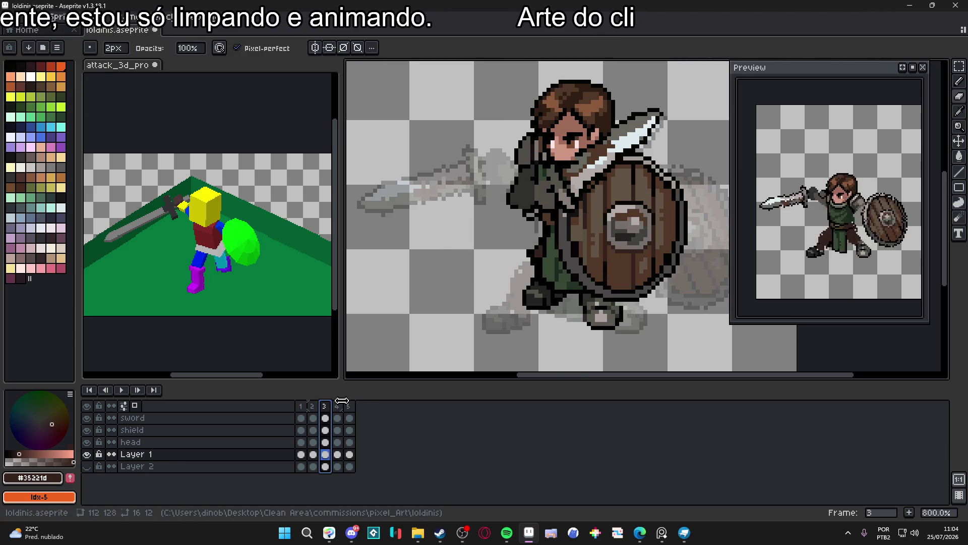
On frame 4, marquee-select the green legs from the feet up to the upper legs
key(Right)
scroll(572, 317, up, 1)
key(m)
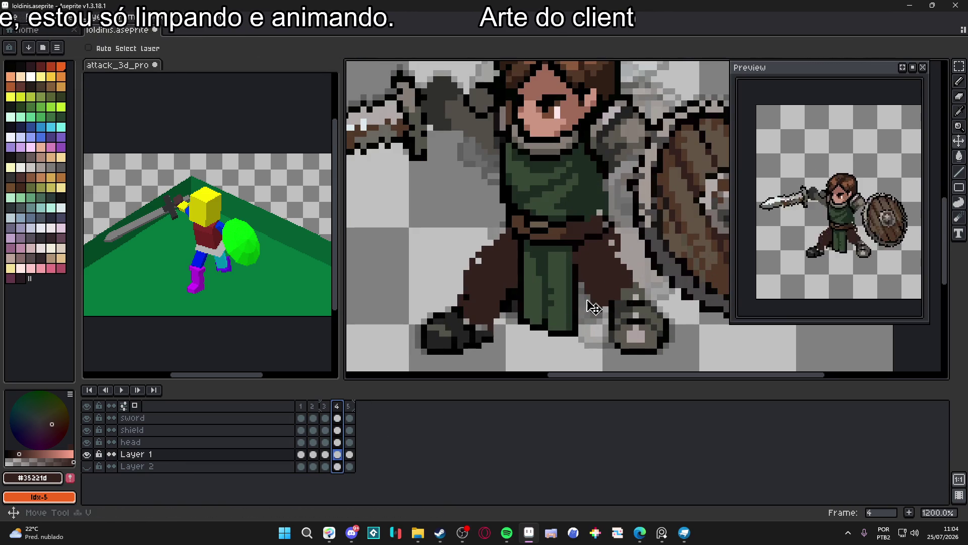
drag(578, 335, 518, 288)
scroll(576, 267, up, 3)
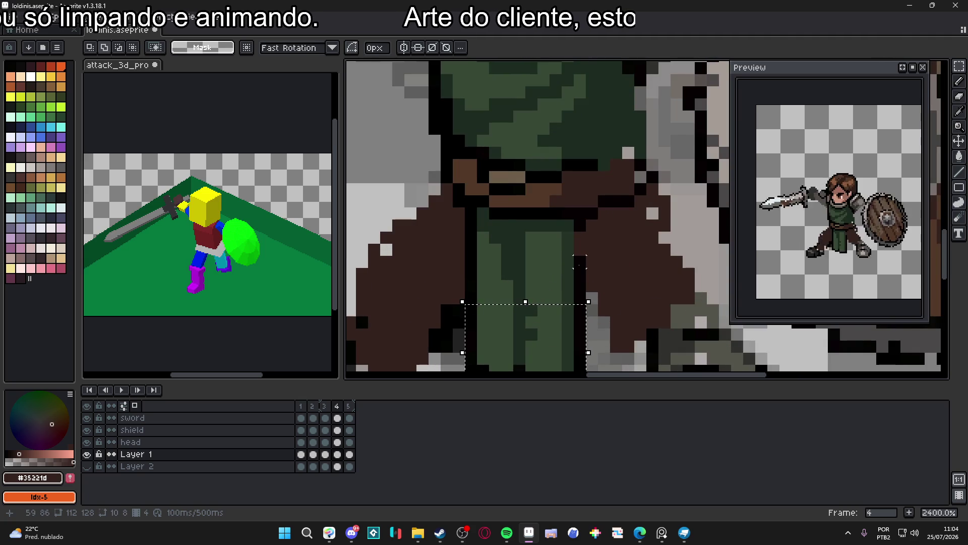
scroll(577, 262, down, 4)
scroll(573, 263, up, 3)
mouse_move(573, 259)
mouse_down()
mouse_move(569, 280)
mouse_move(507, 314)
mouse_up()
drag(581, 238, 508, 295)
scroll(555, 262, up, 1)
scroll(587, 283, down, 1)
scroll(588, 284, down, 2)
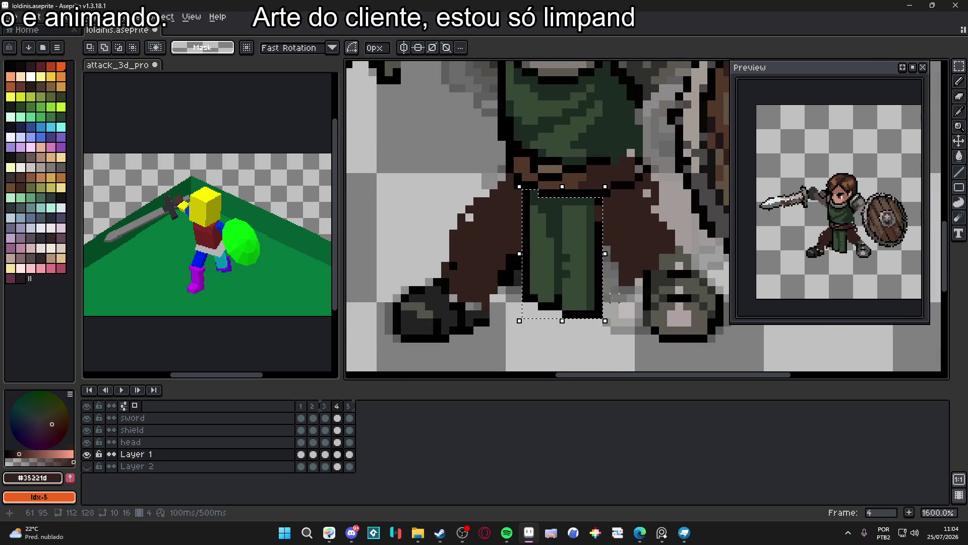
Try skewing the selected legs up one pixel, then cancel and deselect
mouse_move(561, 328)
mouse_down()
mouse_move(566, 336)
mouse_move(535, 288)
mouse_move(600, 297)
mouse_up()
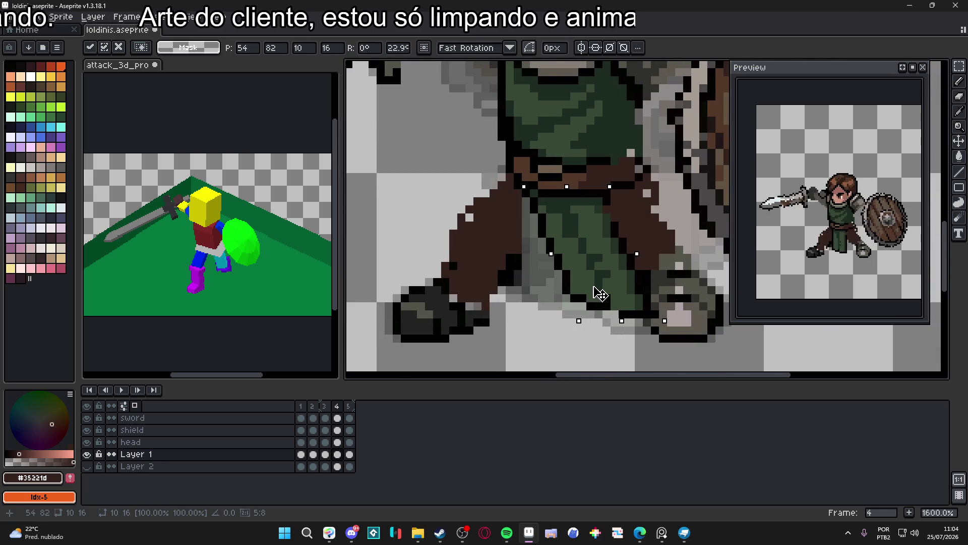
key(Up)
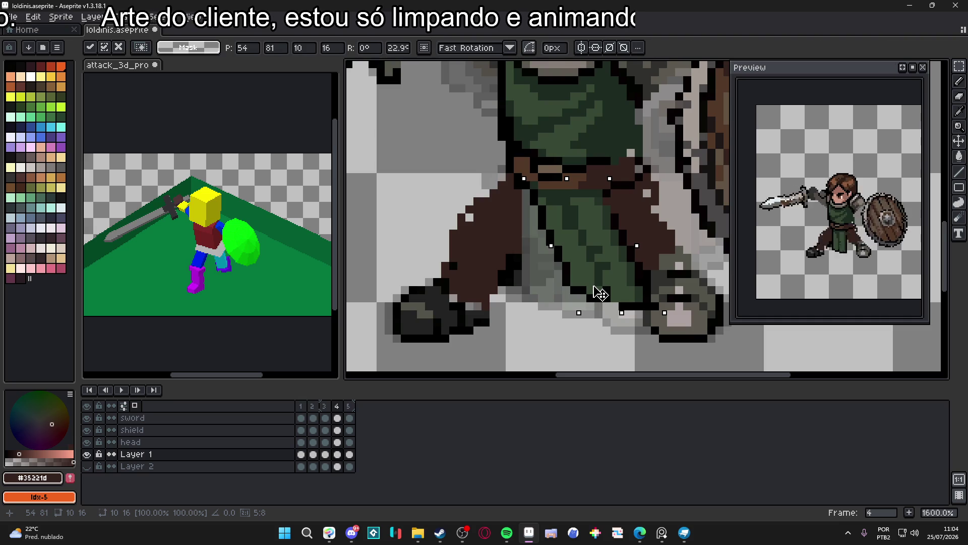
key(Escape)
key(ctrl+d)
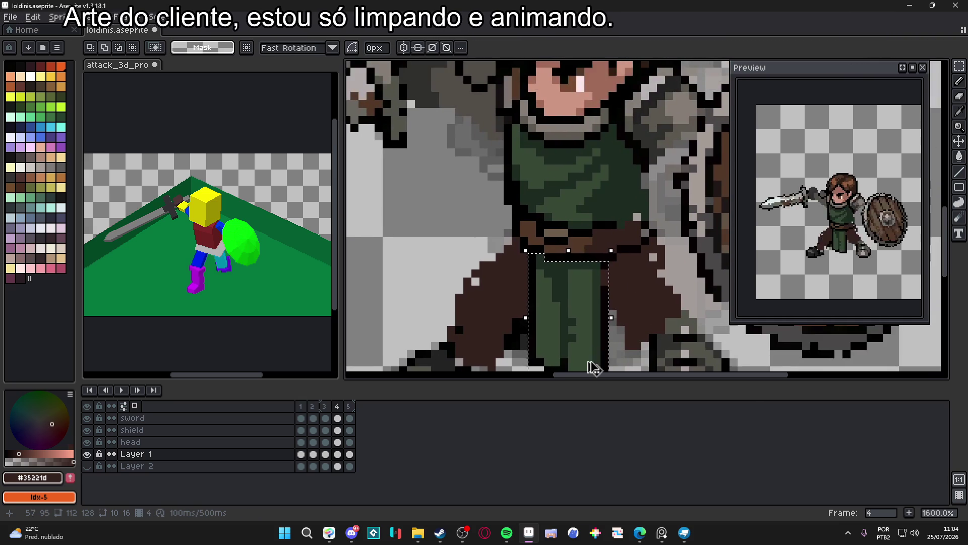
Move the lower green leg down-right toward the right foot, tilting it about 11.6°
mouse_move(548, 252)
mouse_down()
mouse_move(627, 302)
mouse_move(625, 313)
mouse_move(628, 285)
mouse_move(558, 265)
mouse_up()
key(Return)
mouse_move(611, 283)
mouse_down()
mouse_move(670, 271)
mouse_move(673, 252)
mouse_move(659, 275)
mouse_up()
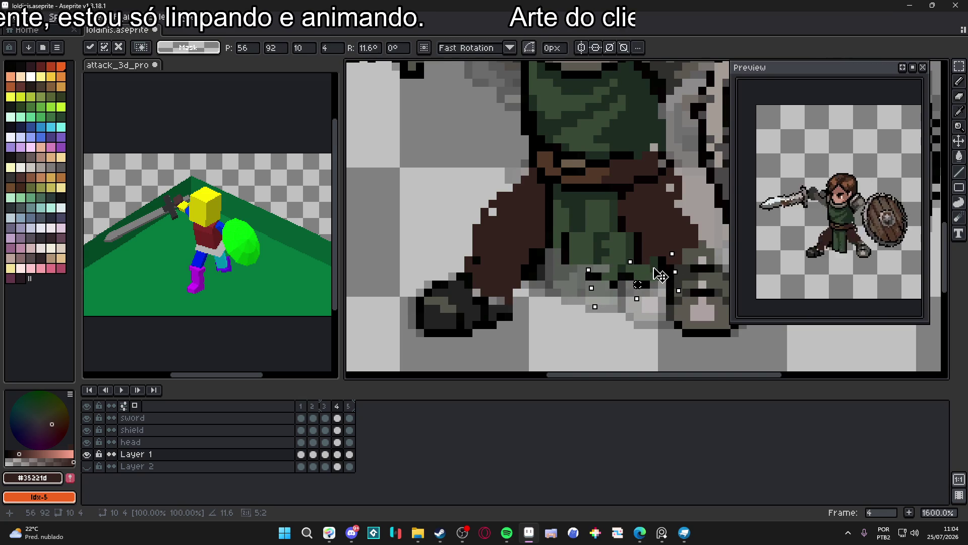
scroll(661, 277, down, 1)
scroll(661, 276, up, 1)
Draw black lines along the tunic's lower edge and diagonally inside it to define the legs
key(b)
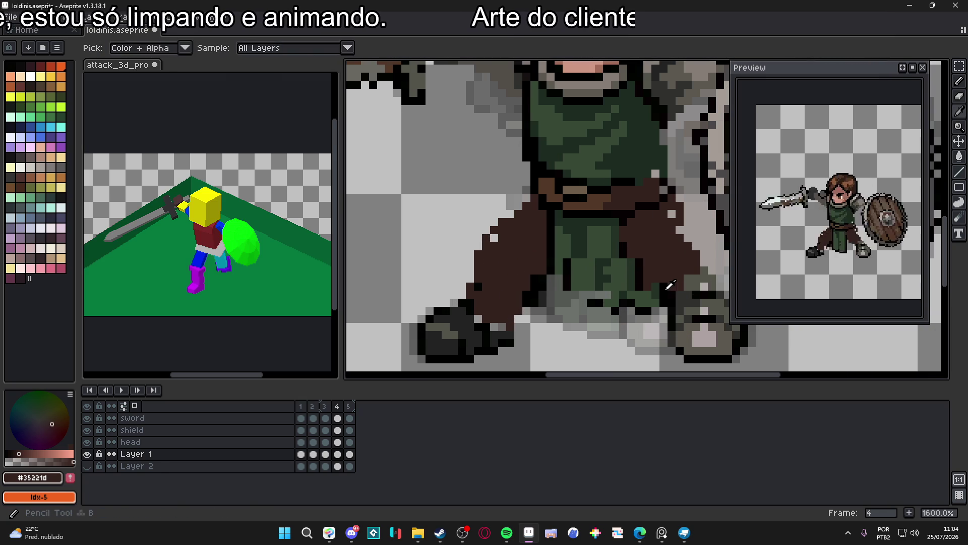
alt+click(659, 286)
alt+click(631, 258)
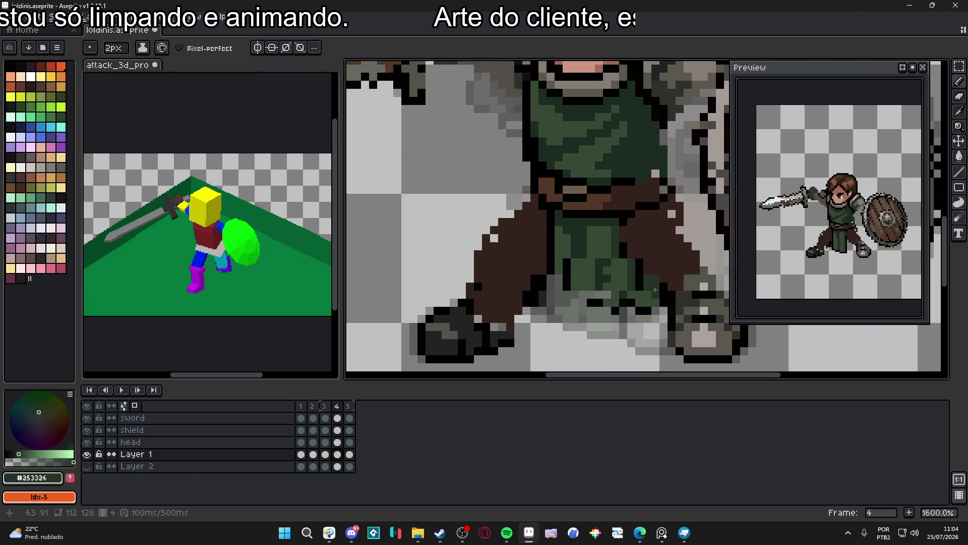
alt+click(554, 260)
key(v)
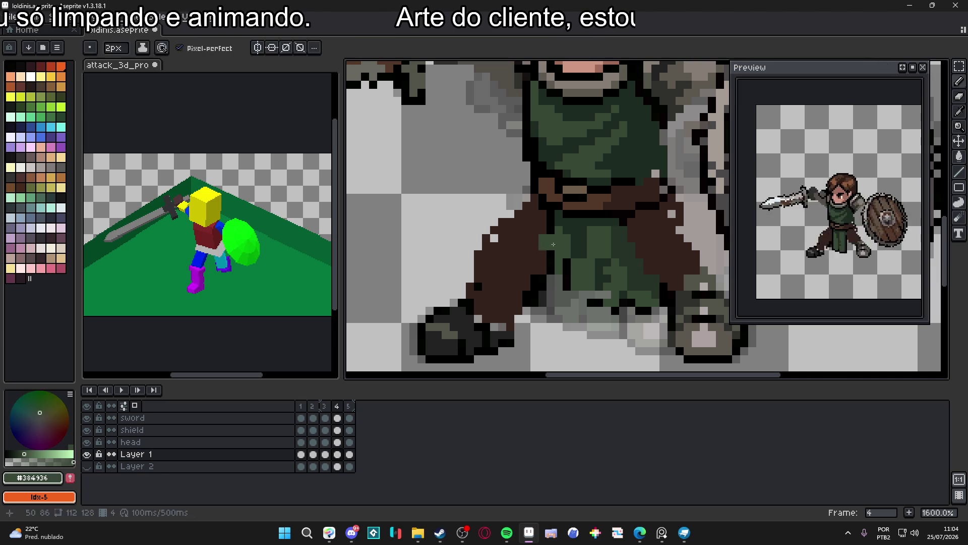
key(b)
alt+click(567, 256)
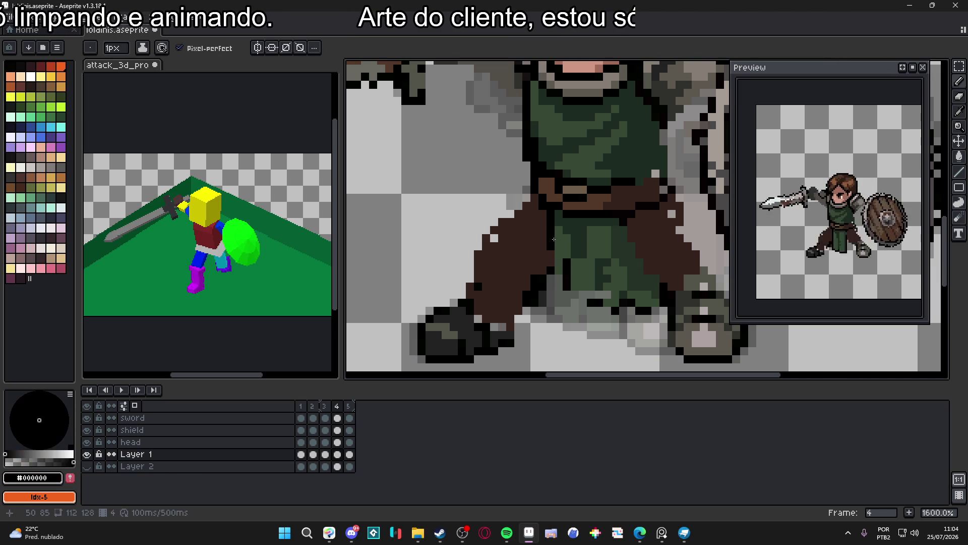
mouse_move(574, 278)
mouse_down()
mouse_move(625, 309)
mouse_move(647, 296)
mouse_up()
scroll(588, 268, left, 1)
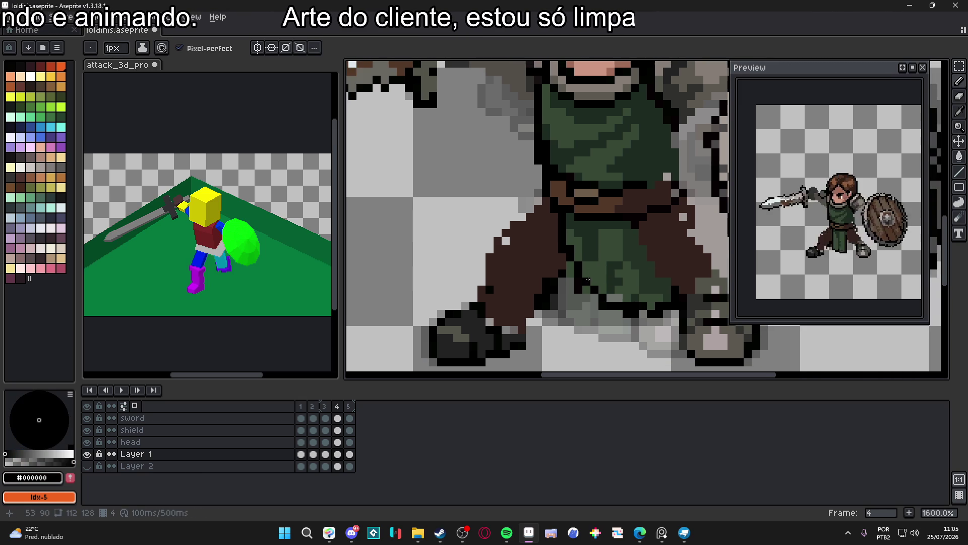
mouse_move(567, 237)
mouse_down()
mouse_move(580, 260)
mouse_move(639, 287)
mouse_up()
drag(645, 236, 686, 287)
scroll(670, 275, down, 3)
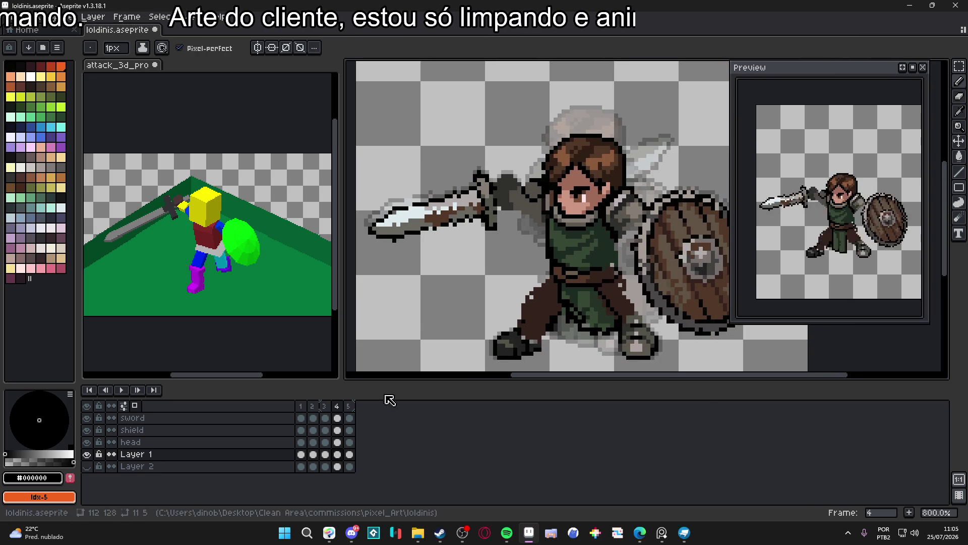
Compare frame 4 against frame 3, then move to frame 5
click(324, 405)
click(338, 408)
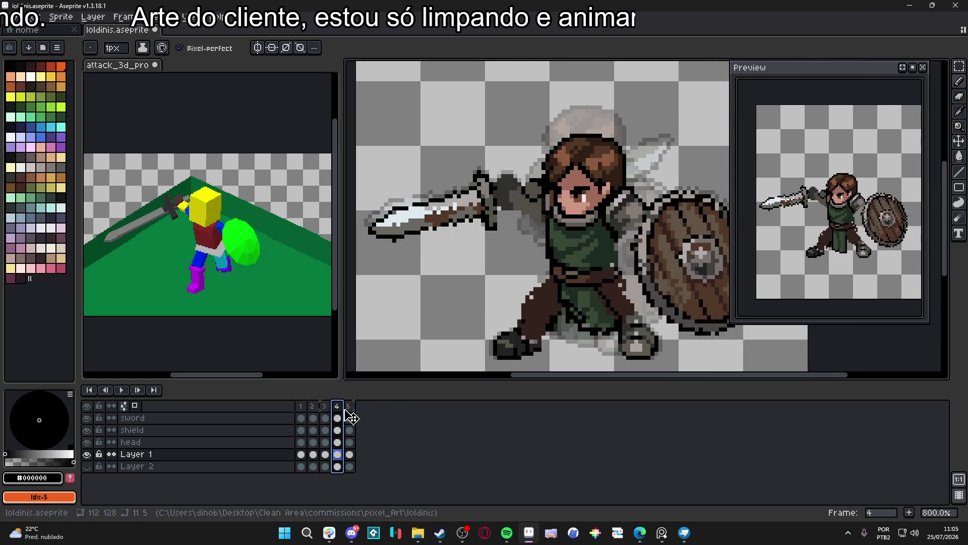
click(353, 410)
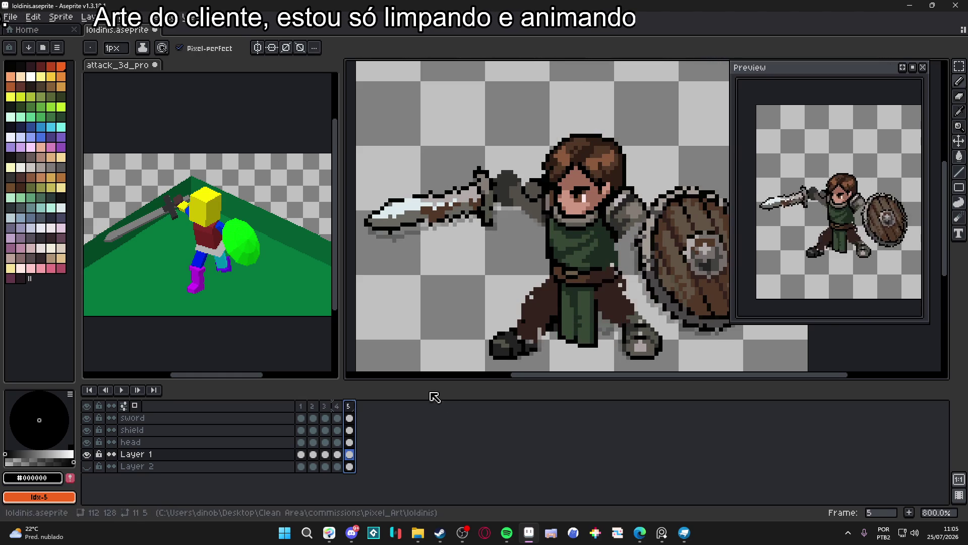
Zoom in on the knight's legs and pick the trousers' dark green #253326
key(plus)
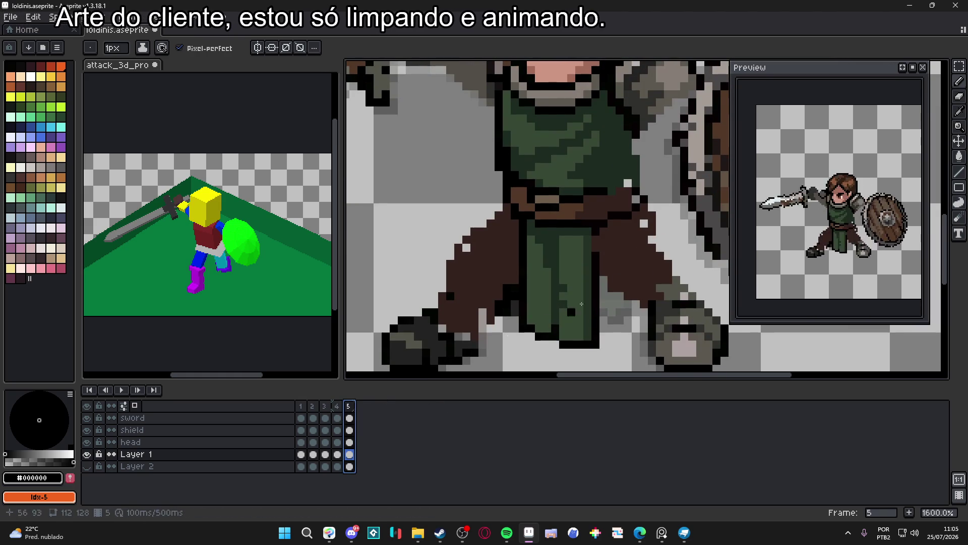
alt+click(588, 242)
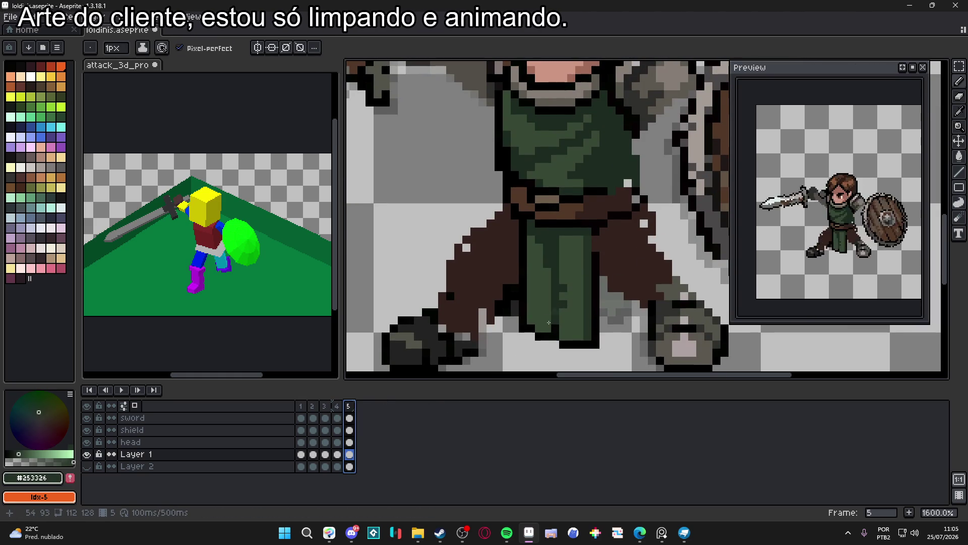
click(337, 406)
Compare the leg poses in frames 4 and 5, then save loldinis
key(v)
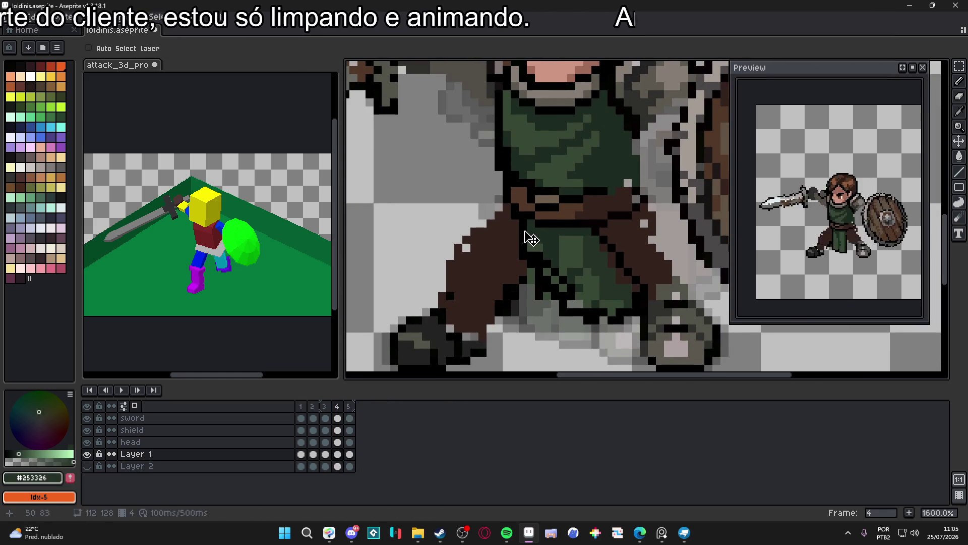
key(Right)
click(337, 406)
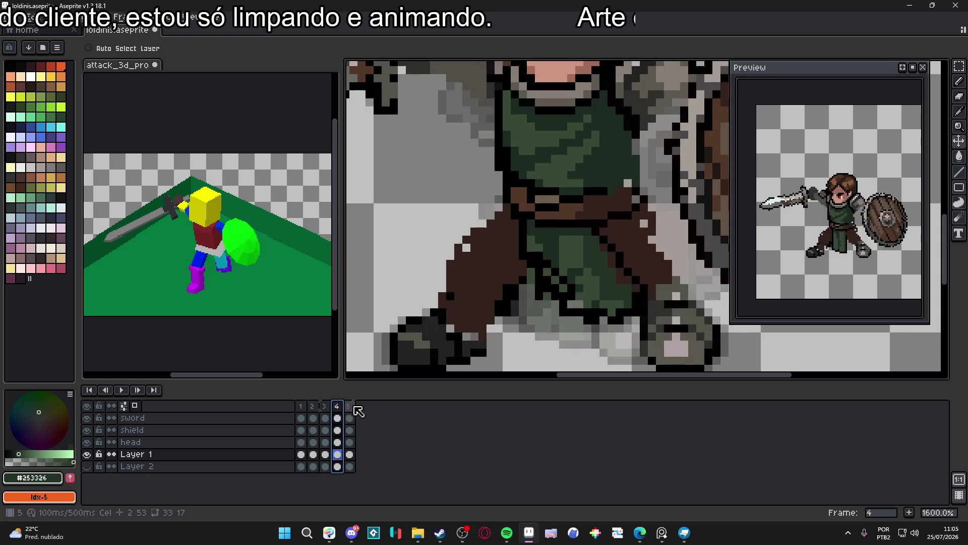
click(354, 408)
click(338, 406)
key(m)
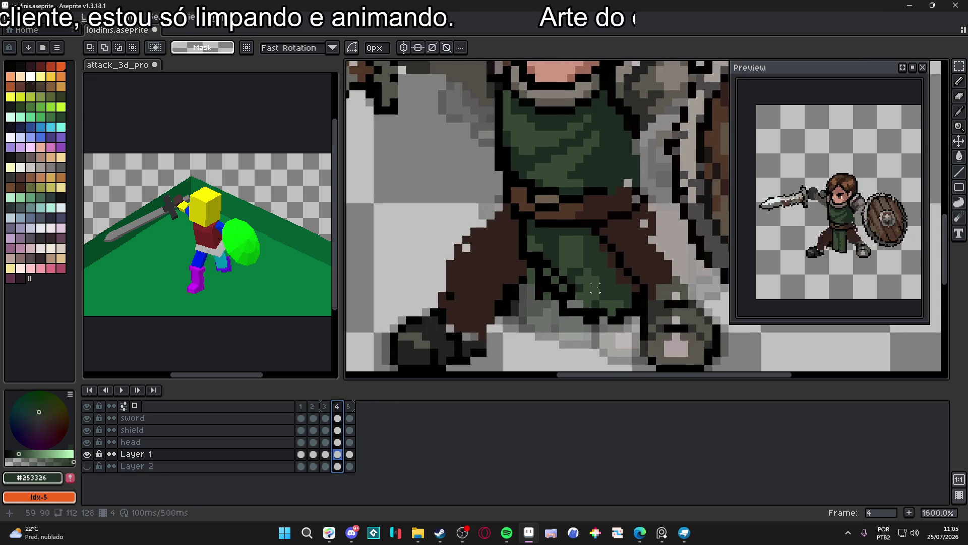
key(v)
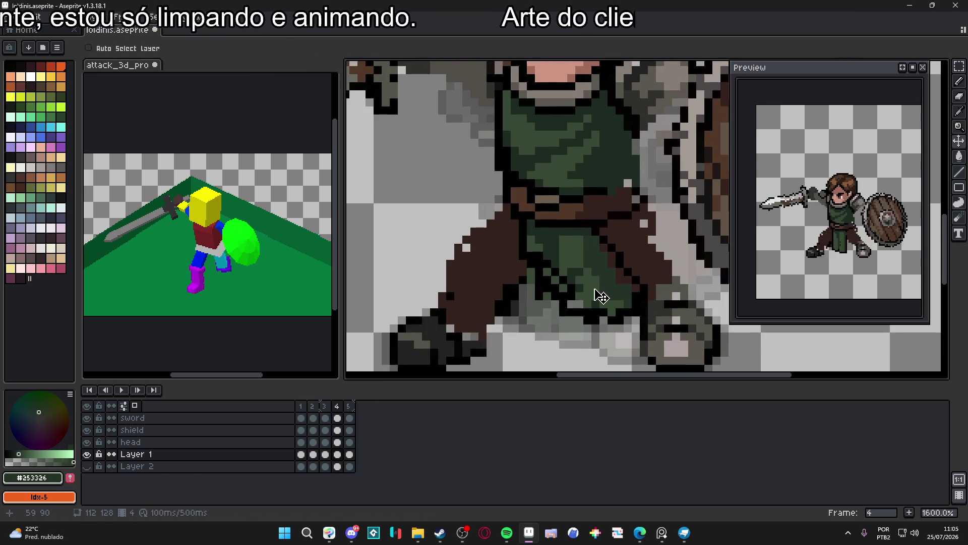
key(ctrl+s)
key(m)
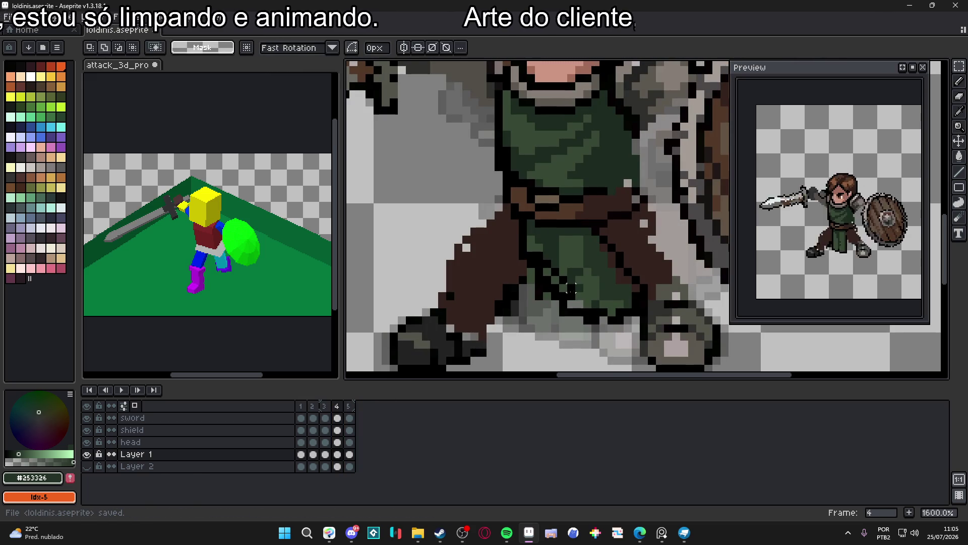
Select the belt, trouser leg and lower leg, then rotate the leg slightly
drag(518, 218, 537, 261)
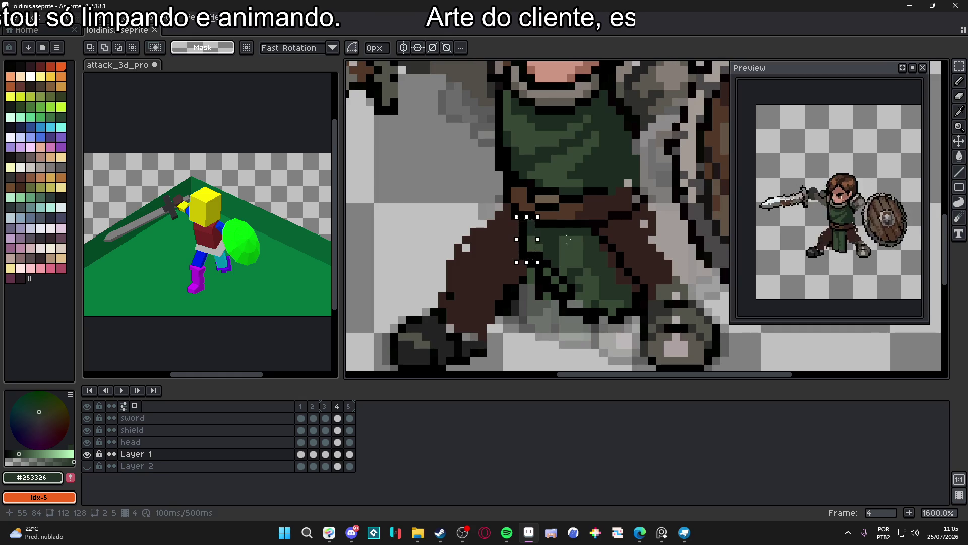
drag(595, 231, 528, 308)
drag(555, 272, 634, 324)
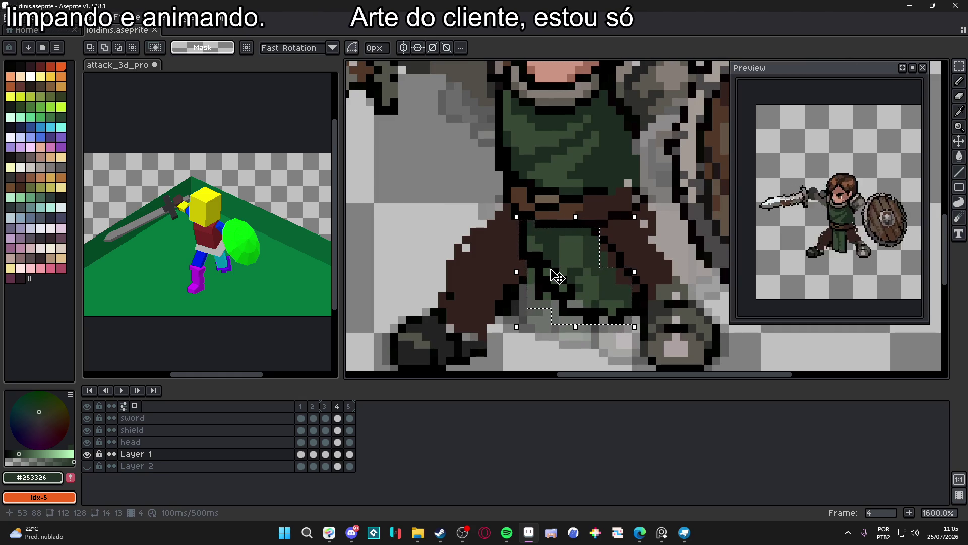
drag(600, 245, 624, 267)
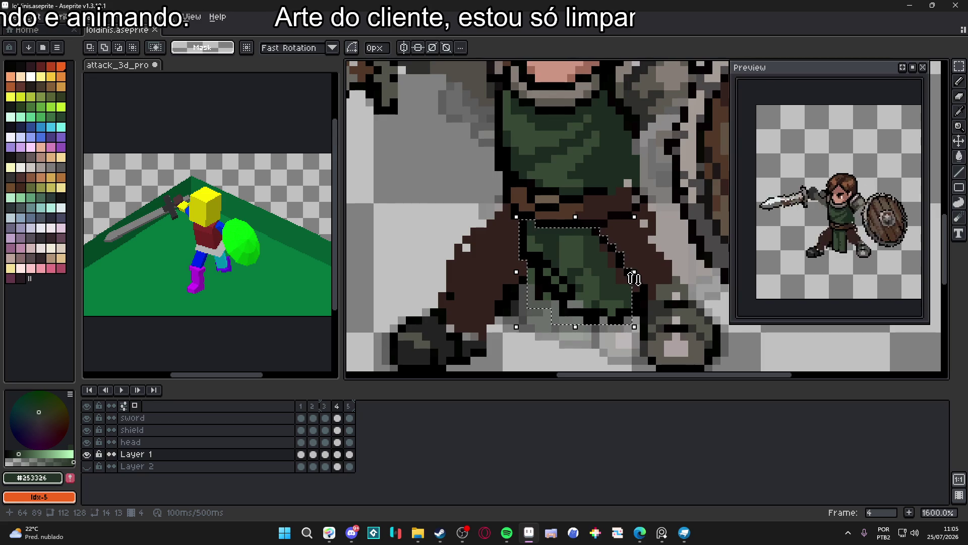
drag(636, 278, 638, 325)
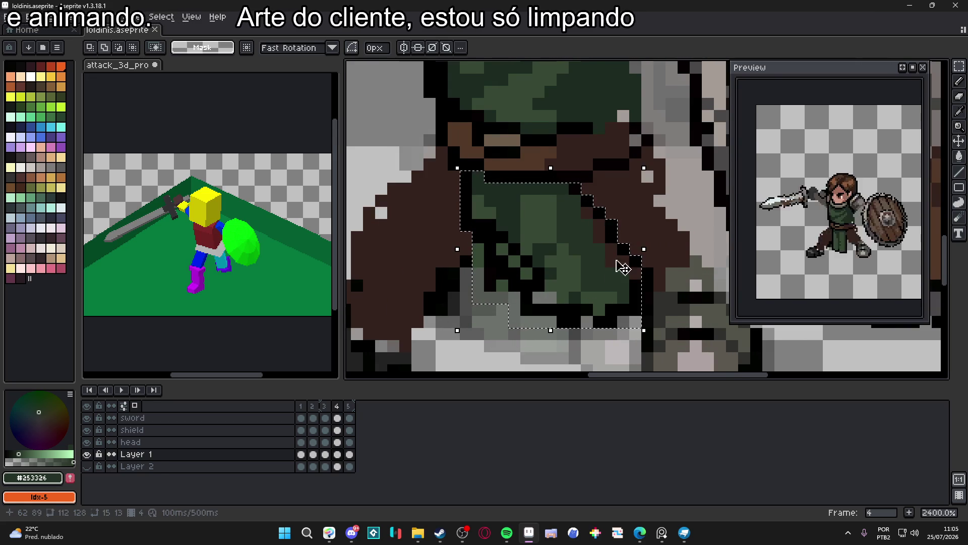
mouse_move(648, 191)
mouse_down()
mouse_move(650, 201)
mouse_move(643, 195)
mouse_up()
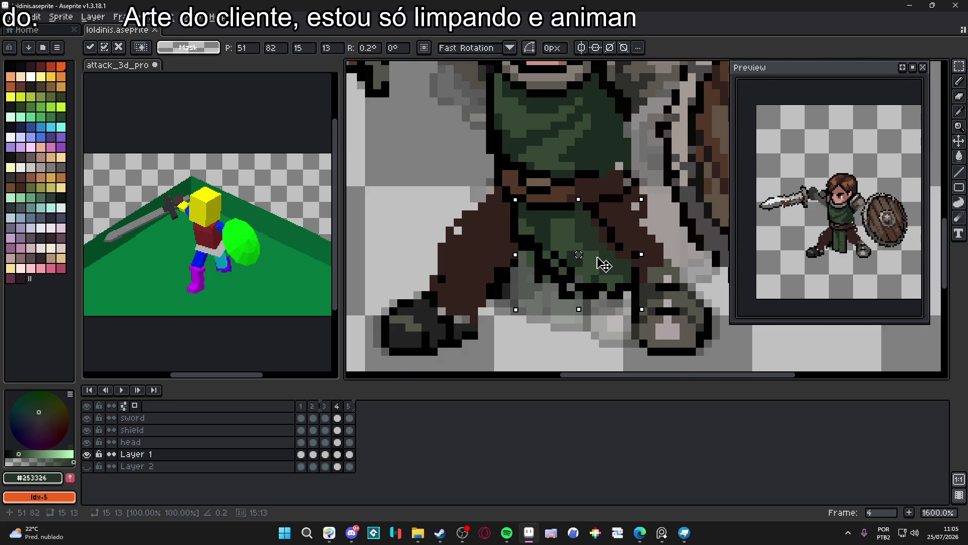
click(324, 406)
Undo the leg rotation and selection, clear the selection, and return to frame 5
click(337, 406)
click(348, 406)
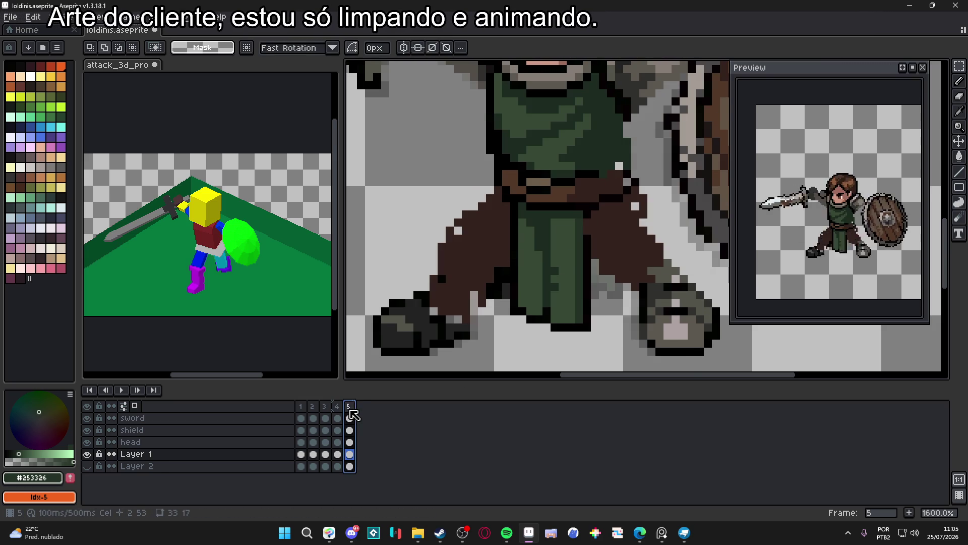
key(ctrl+z)
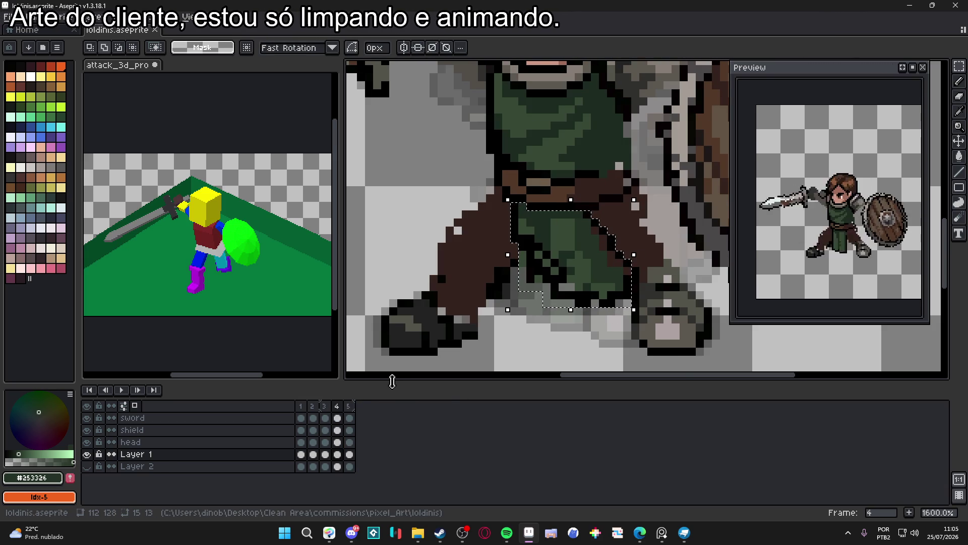
key(ctrl+z)
key(ctrl+d)
scroll(605, 300, up, 3)
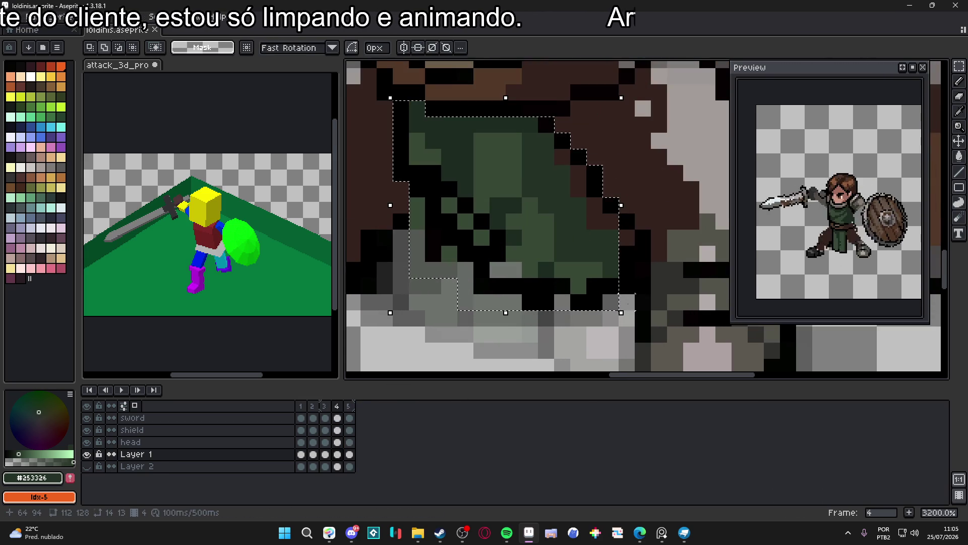
click(349, 417)
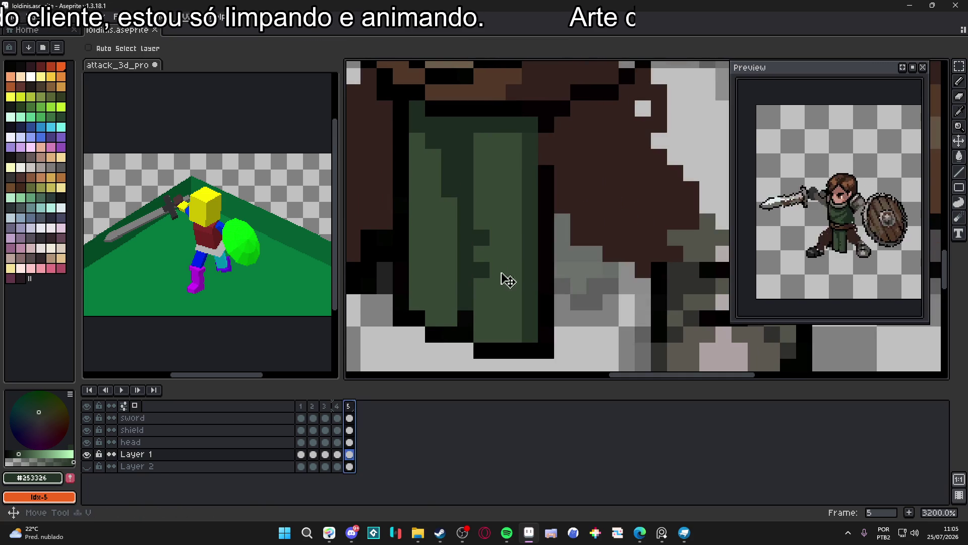
scroll(529, 285, down, 1)
Erase stray green and black pixels on the leg with a 3px eraser
key(e)
mouse_move(543, 318)
mouse_down()
mouse_move(518, 300)
mouse_move(524, 336)
mouse_up()
key(plus)
key(plus)
key(plus)
key(minus)
key(minus)
key(minus)
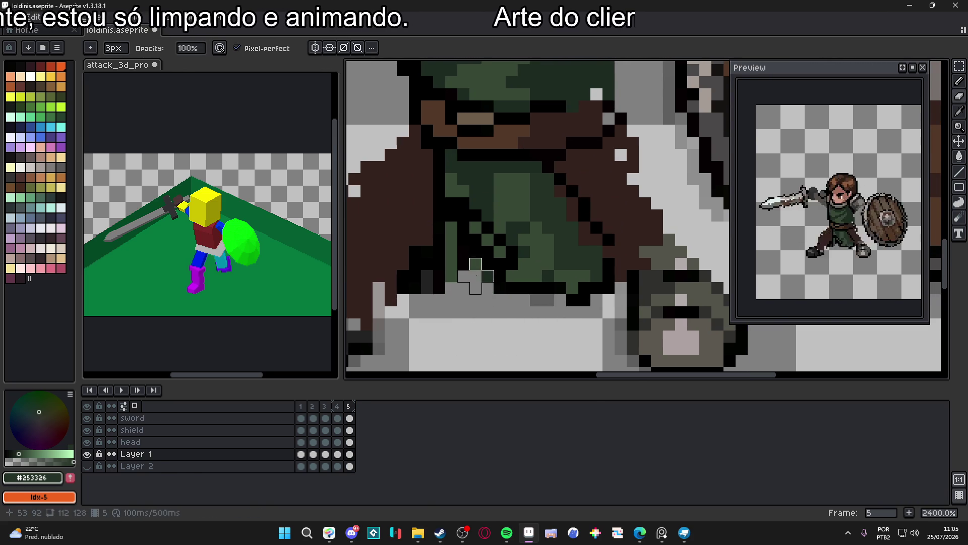
drag(487, 276, 508, 329)
scroll(508, 330, down, 2)
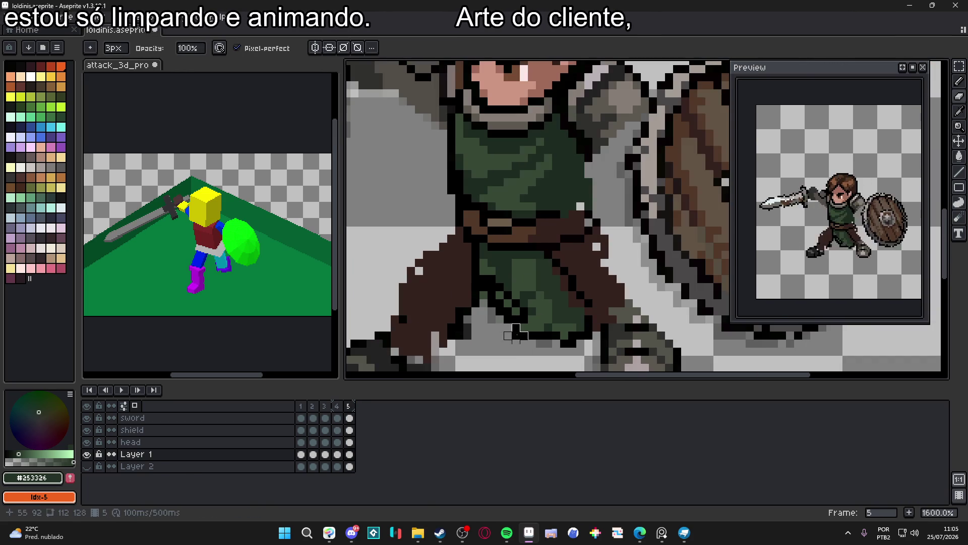
click(338, 407)
click(349, 406)
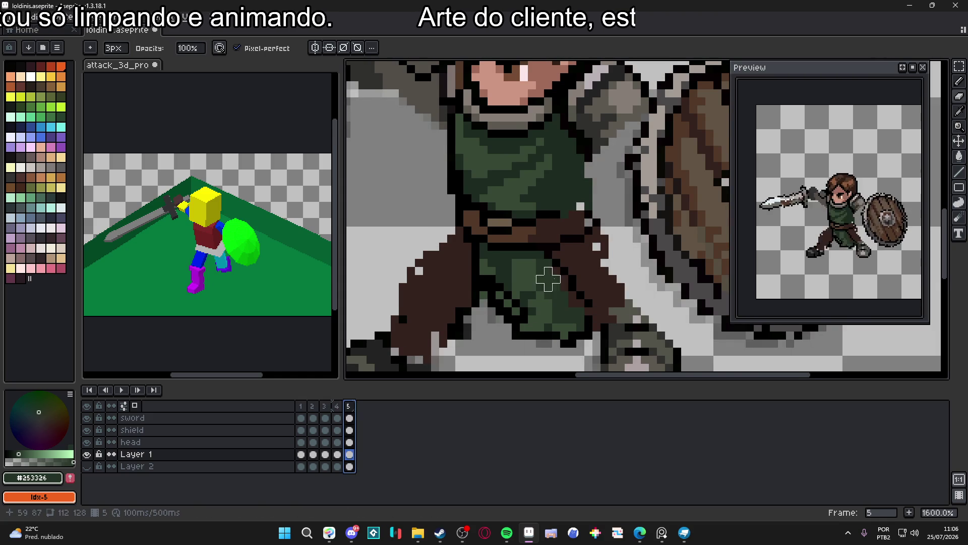
Marquee-select the green trouser leg area in frame 5
key(v)
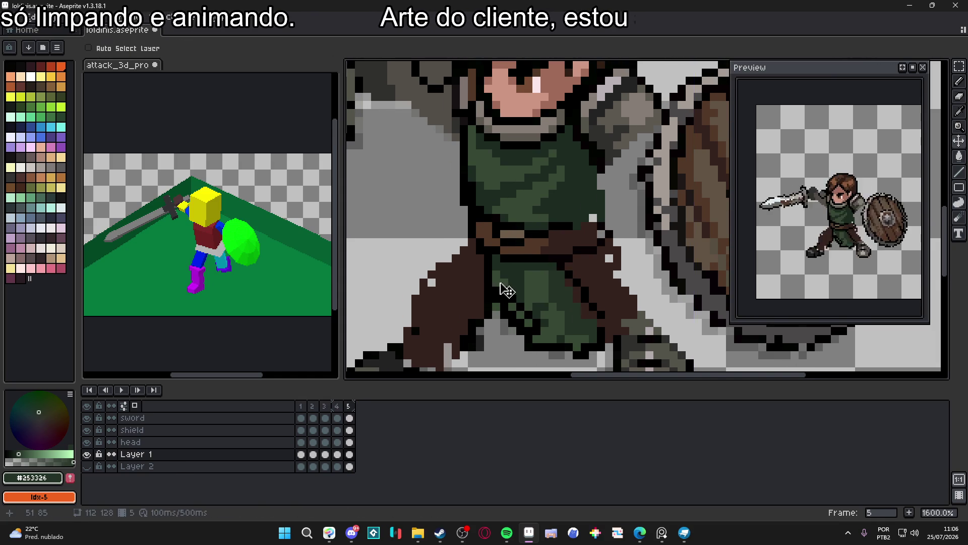
scroll(501, 292, up, 3)
key(m)
drag(465, 233, 489, 316)
drag(618, 260, 482, 371)
drag(613, 162, 504, 313)
drag(652, 188, 588, 332)
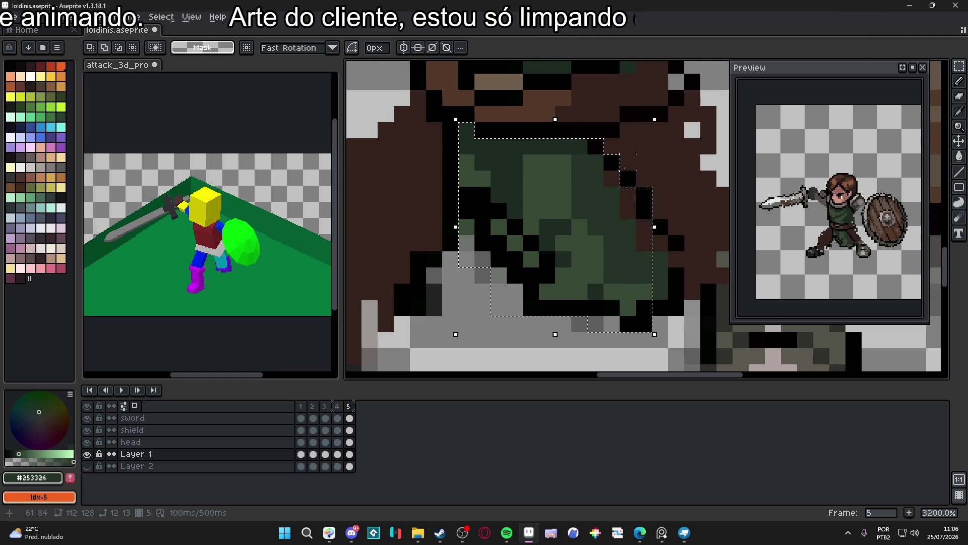
scroll(636, 169, up, 3)
mouse_move(660, 338)
mouse_down()
mouse_move(649, 169)
mouse_move(681, 168)
mouse_up()
scroll(644, 212, down, 3)
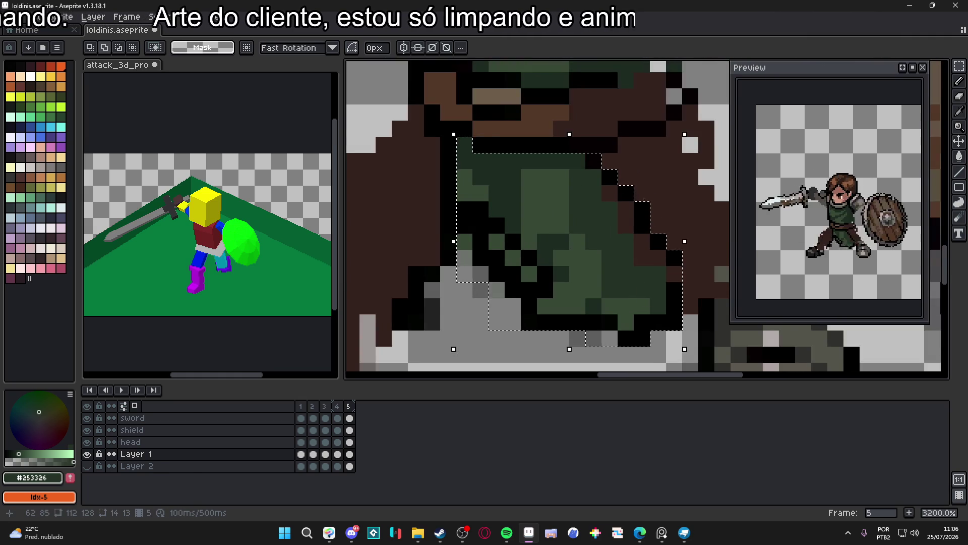
Rotate the selected leg about 1.1°, nudge it right, and commit
drag(696, 142, 691, 140)
drag(627, 209, 634, 211)
key(ctrl+d)
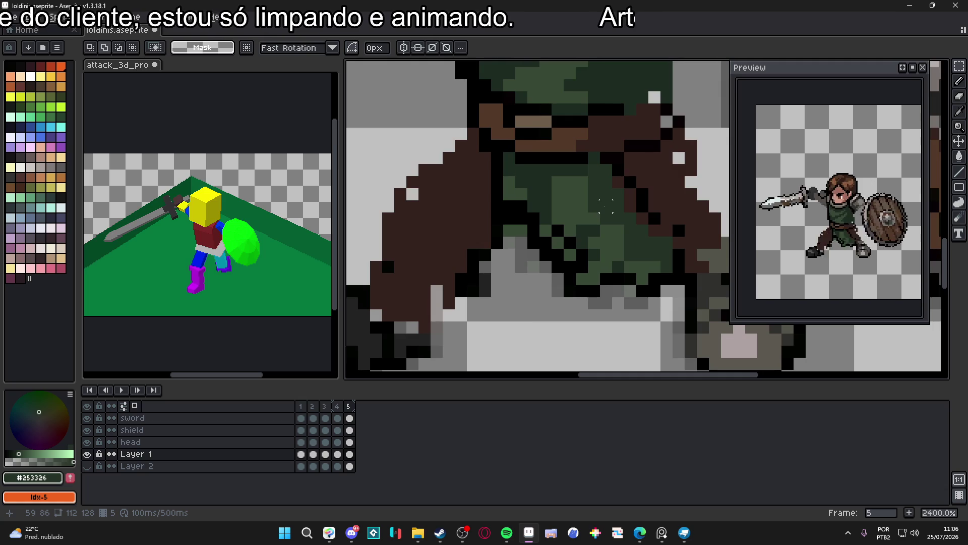
scroll(606, 205, down, 2)
scroll(547, 246, down, 3)
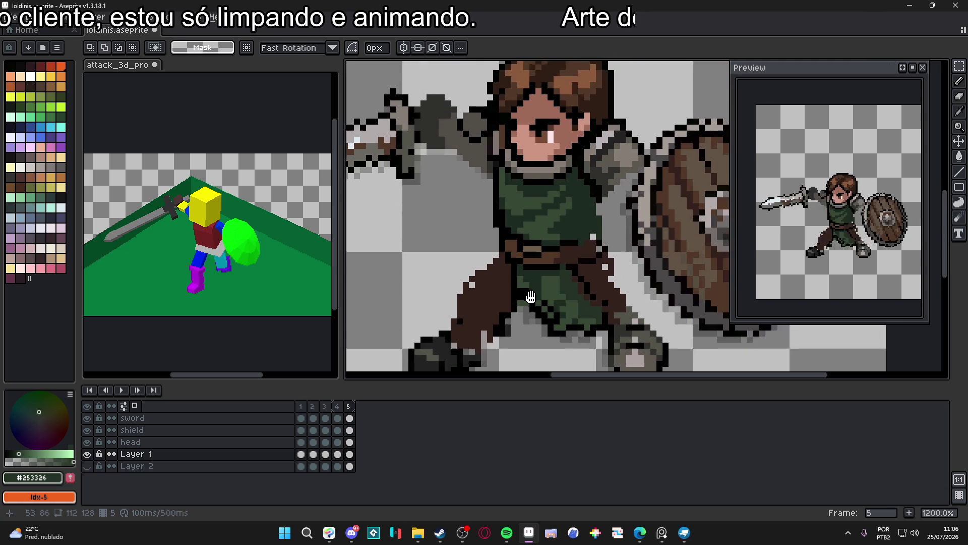
Save loldinis.aseprite and compare frame 5 against frame 4's onion skin
key(ctrl+s)
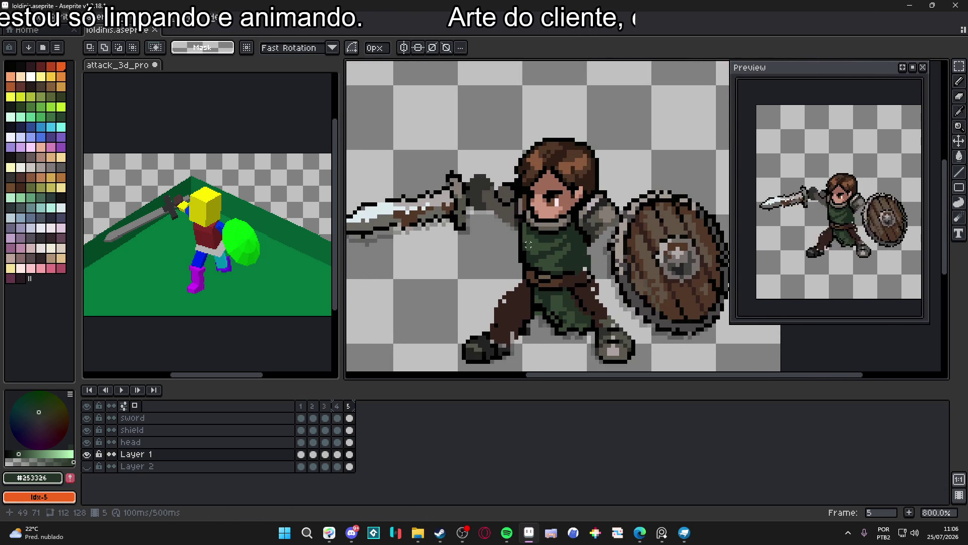
click(337, 406)
click(348, 406)
scroll(519, 332, up, 2)
key(v)
scroll(520, 333, up, 1)
key(m)
Touch up frame 5's back boot by selecting and transforming the area beside it
mouse_move(463, 271)
mouse_down()
mouse_move(507, 341)
mouse_move(525, 340)
mouse_move(510, 329)
mouse_move(517, 329)
mouse_up()
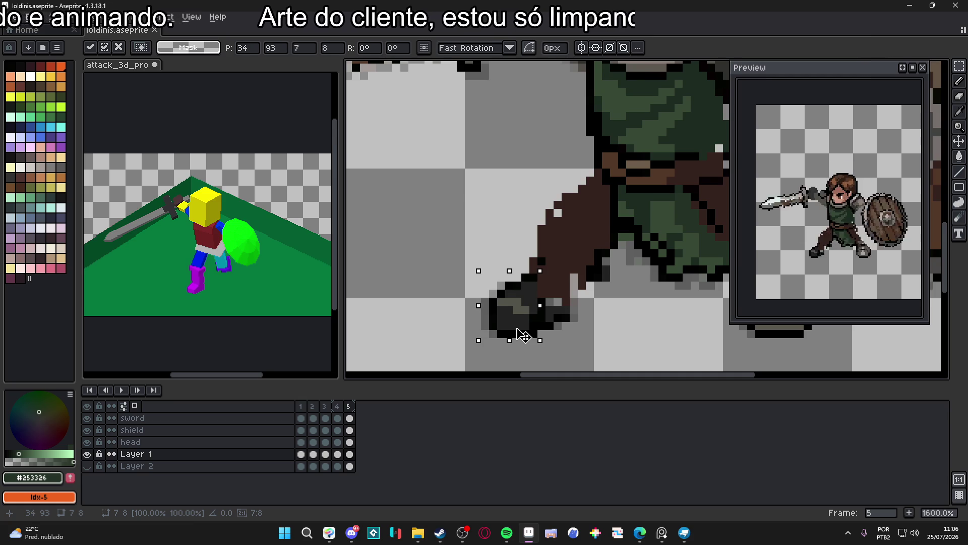
key(Escape)
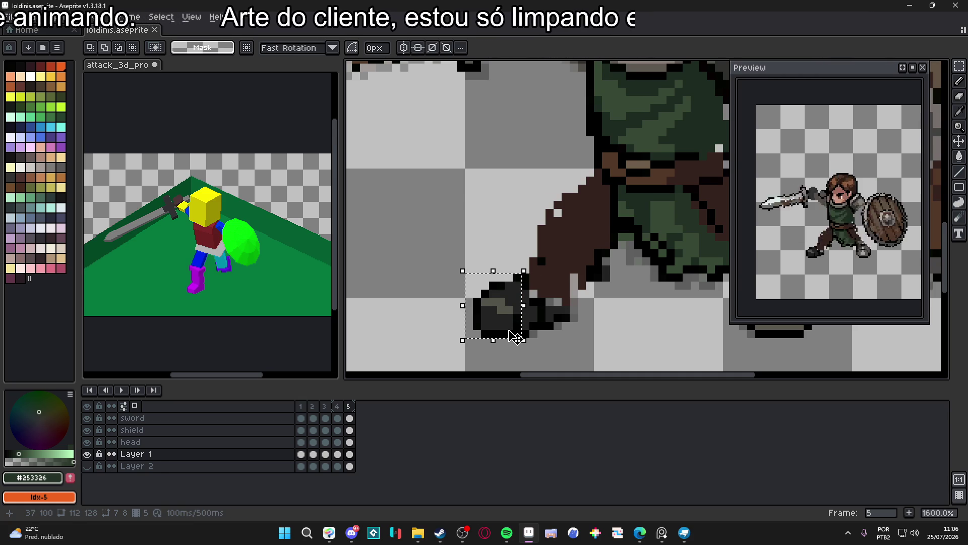
click(514, 337)
drag(535, 295, 573, 332)
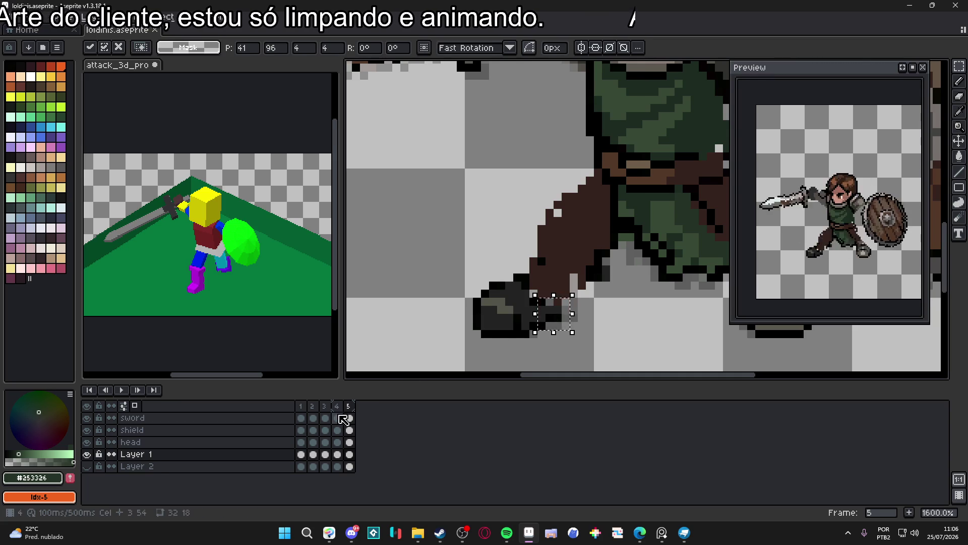
key(Return)
scroll(484, 294, down, 3)
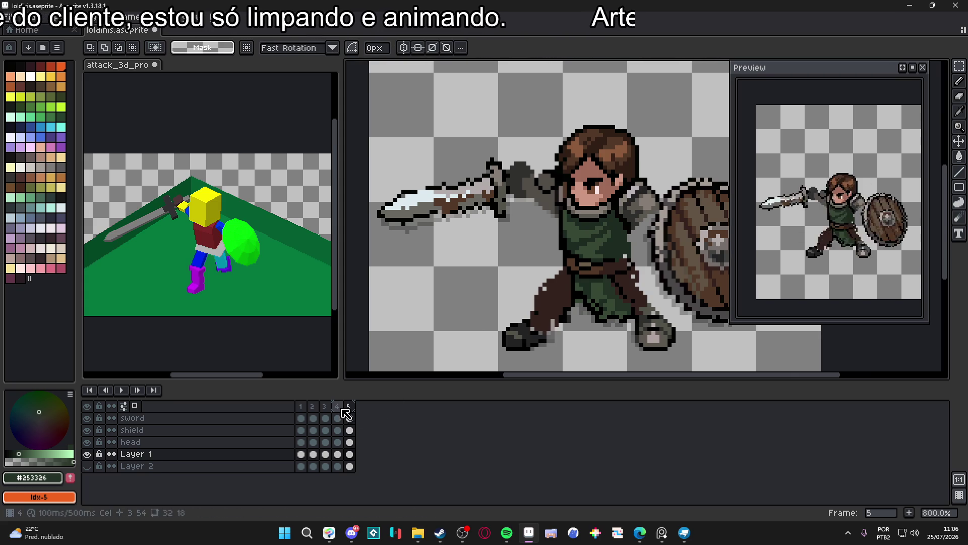
Move the sword fist pixels upward in frame 5 and save the file
click(348, 406)
scroll(544, 195, up, 4)
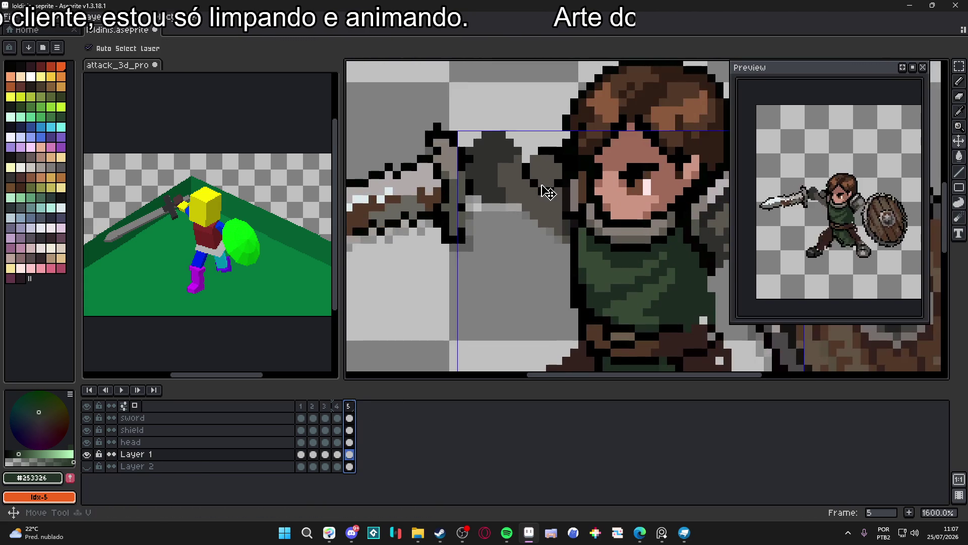
drag(515, 136, 574, 202)
scroll(565, 212, up, 2)
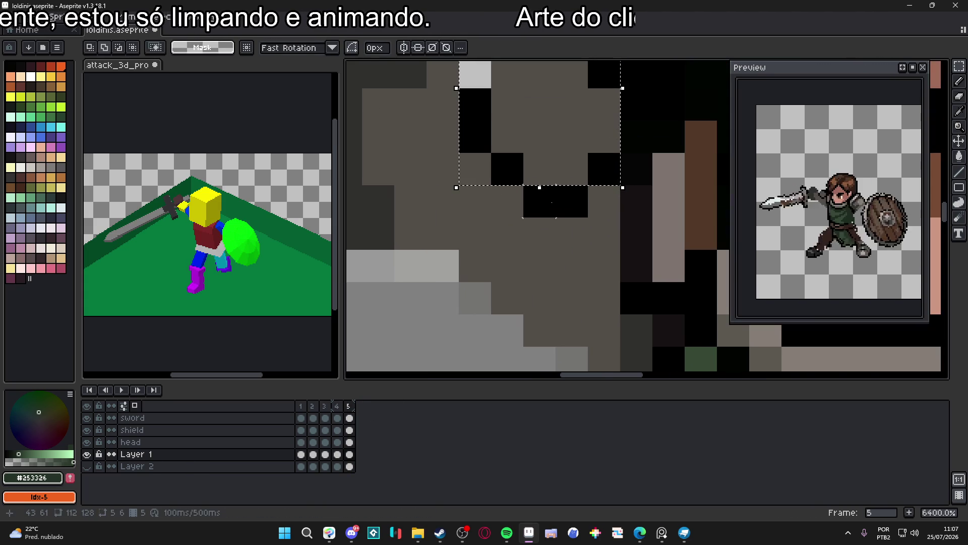
scroll(560, 232, down, 2)
scroll(560, 241, up, 1)
drag(559, 241, 556, 216)
key(Return)
scroll(557, 222, down, 5)
key(ctrl+s)
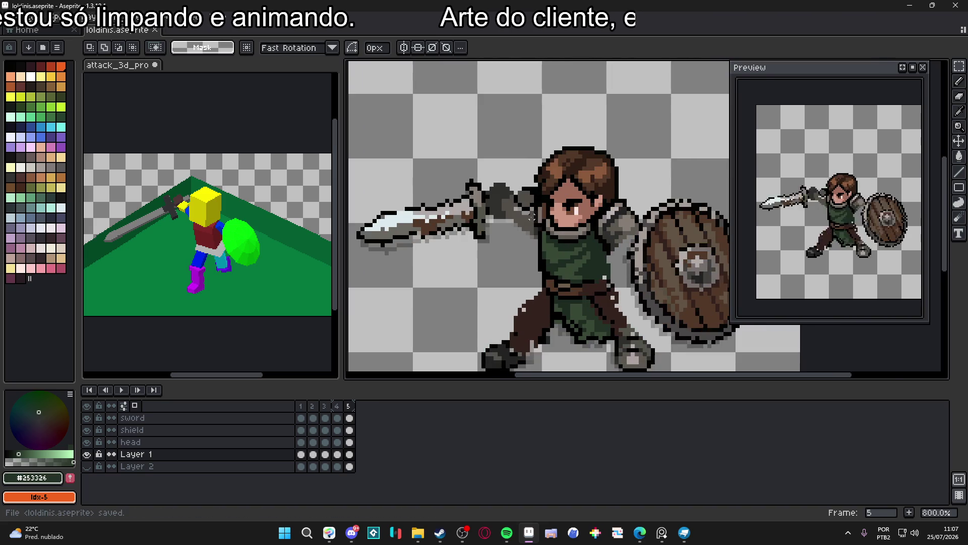
scroll(539, 232, down, 3)
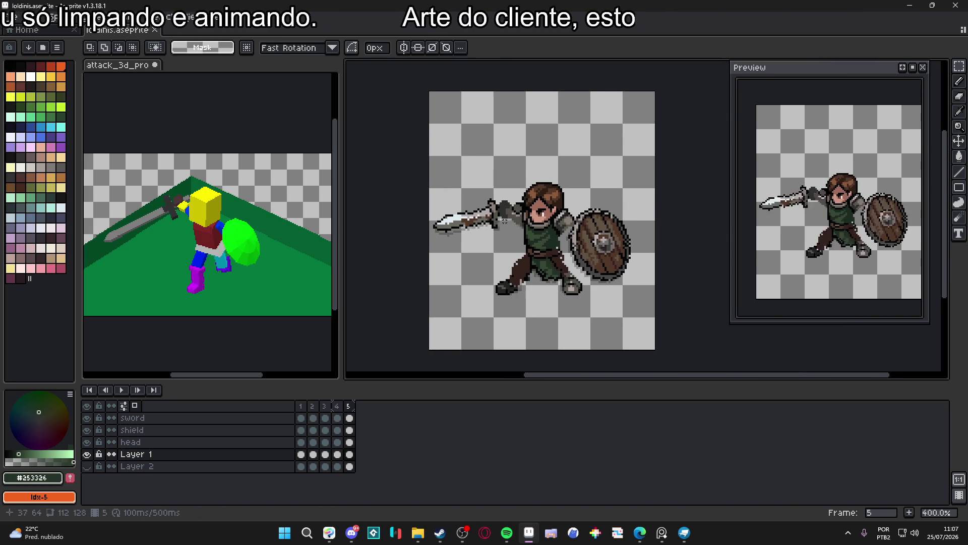
Compare frames 3 and 4, then shift frame 4's boot one pixel right
scroll(497, 218, right, 1)
click(338, 406)
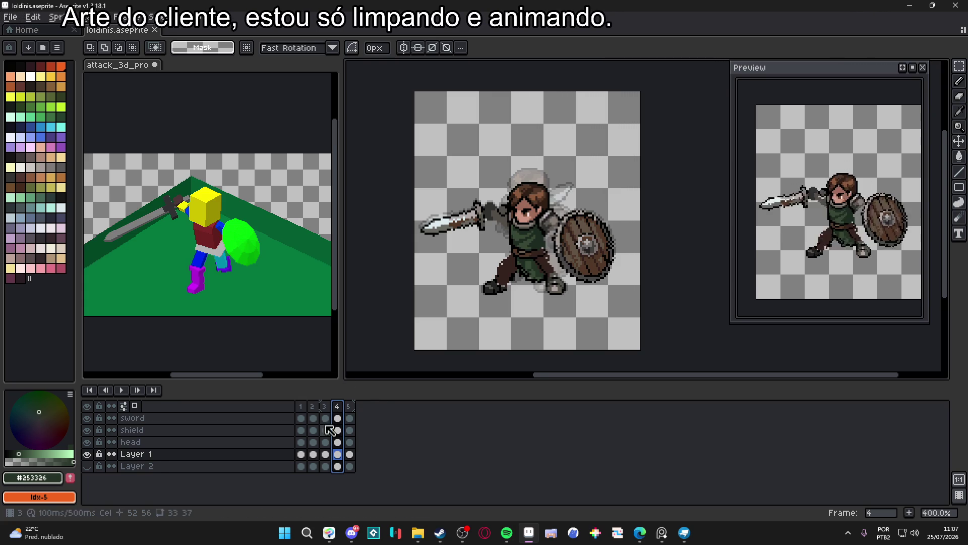
click(325, 405)
click(338, 405)
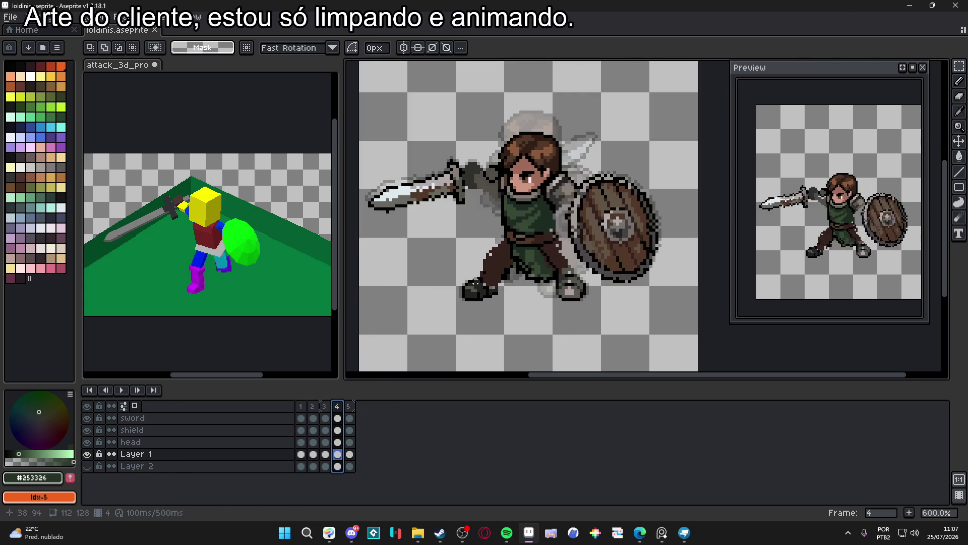
key(Left)
scroll(462, 284, up, 5)
click(338, 408)
key(m)
mouse_move(427, 250)
mouse_down()
mouse_move(533, 322)
mouse_move(524, 300)
mouse_up()
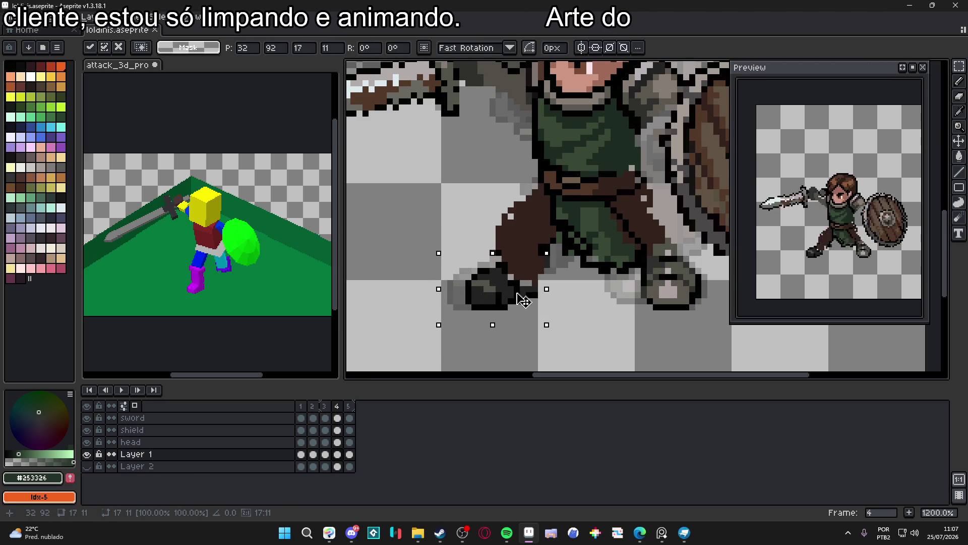
key(ctrl+d)
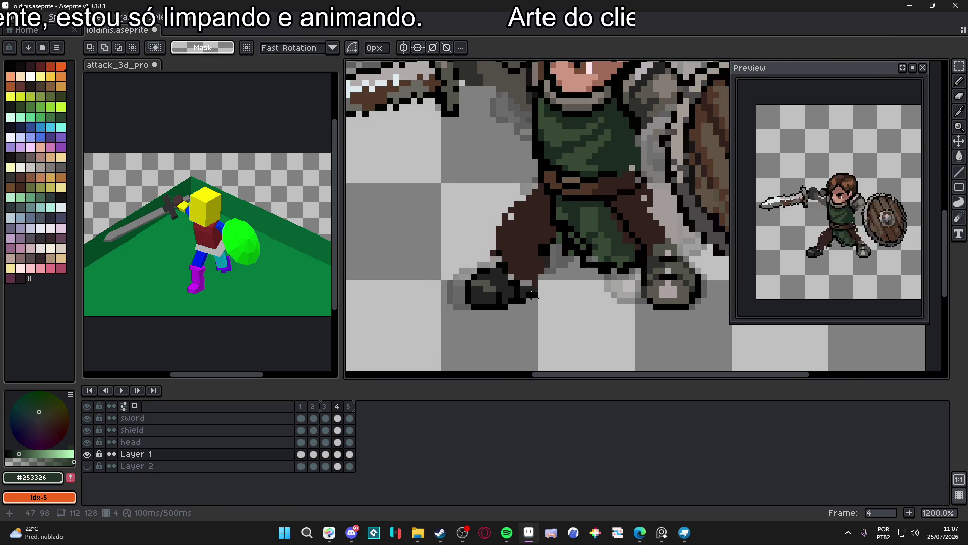
Raise the boot in frame 5 about two pixels
scroll(525, 300, down, 1)
click(353, 407)
scroll(497, 319, up, 1)
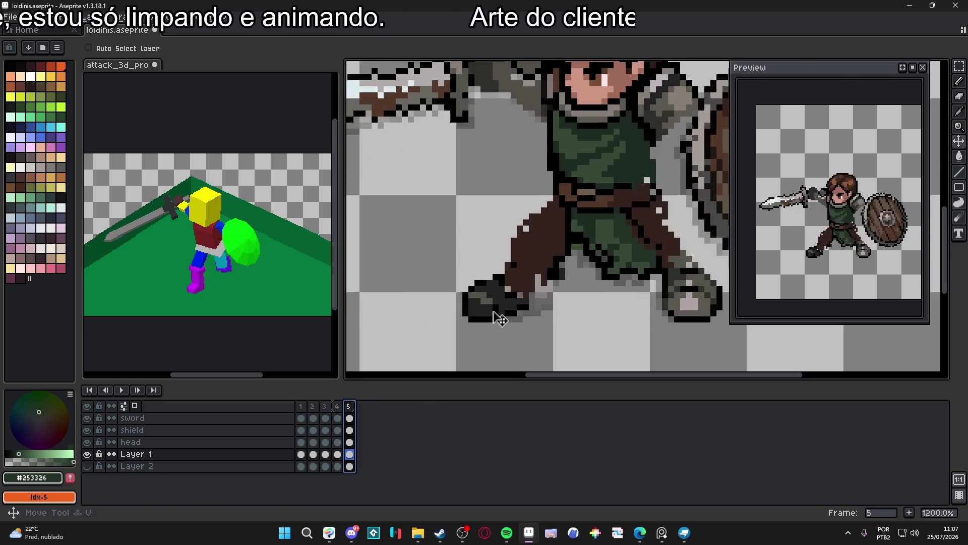
mouse_move(437, 249)
mouse_down()
mouse_move(543, 322)
mouse_move(543, 337)
mouse_move(524, 310)
mouse_up()
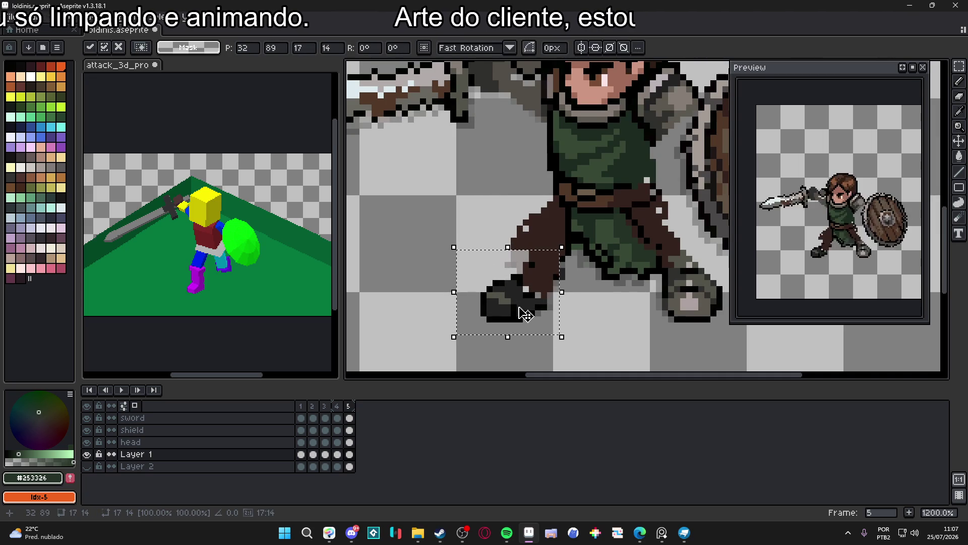
drag(524, 313, 524, 301)
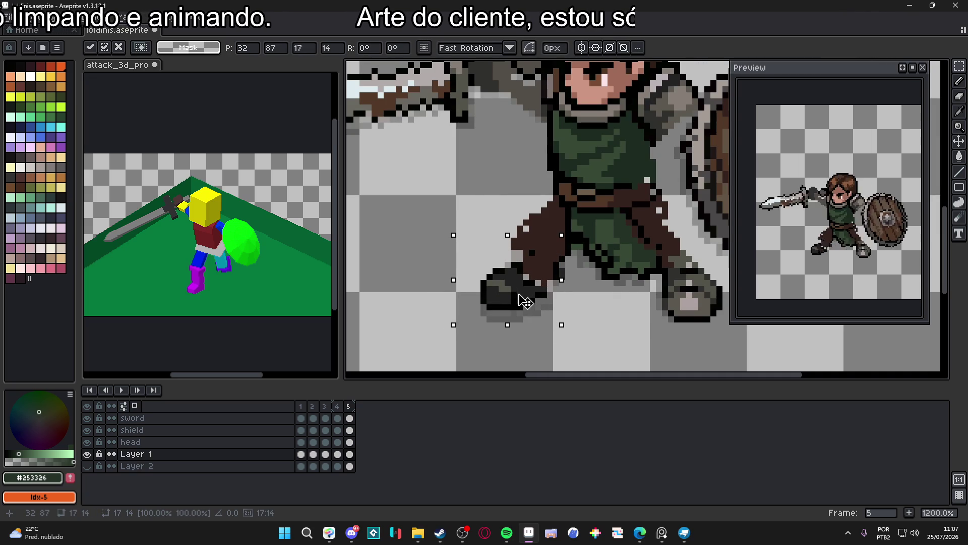
key(Return)
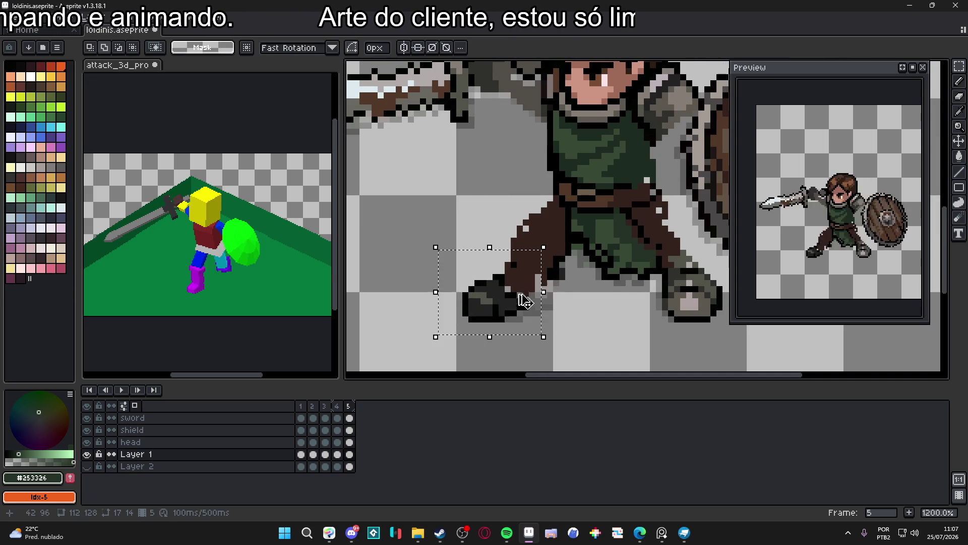
scroll(507, 325, down, 1)
Nudge the boot in frame 4 up one pixel
click(324, 409)
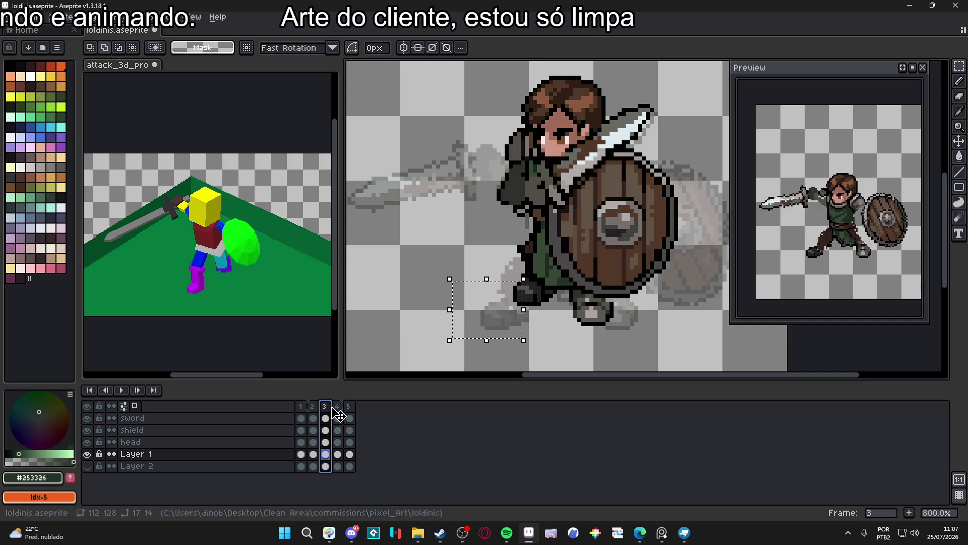
click(345, 403)
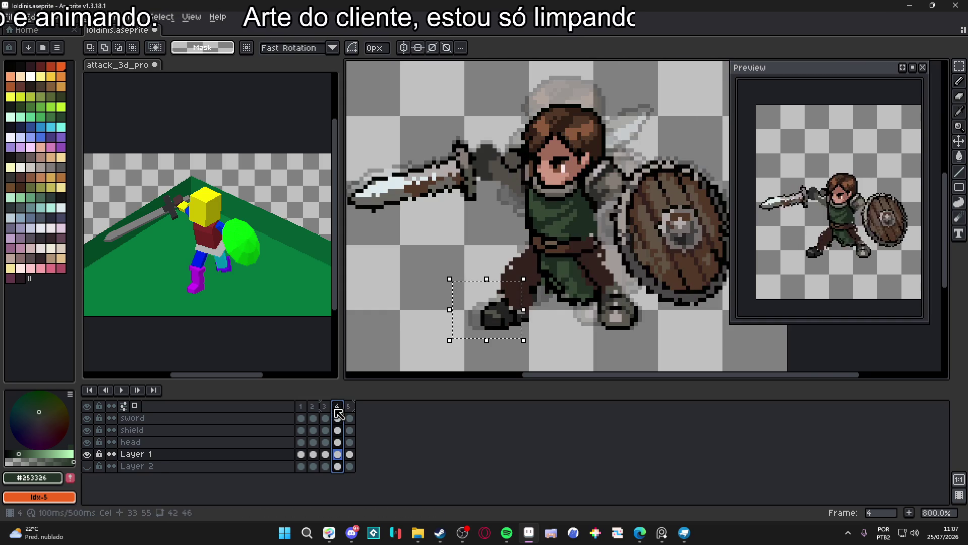
mouse_move(463, 259)
mouse_down()
mouse_move(539, 336)
mouse_move(514, 315)
mouse_up()
key(Up)
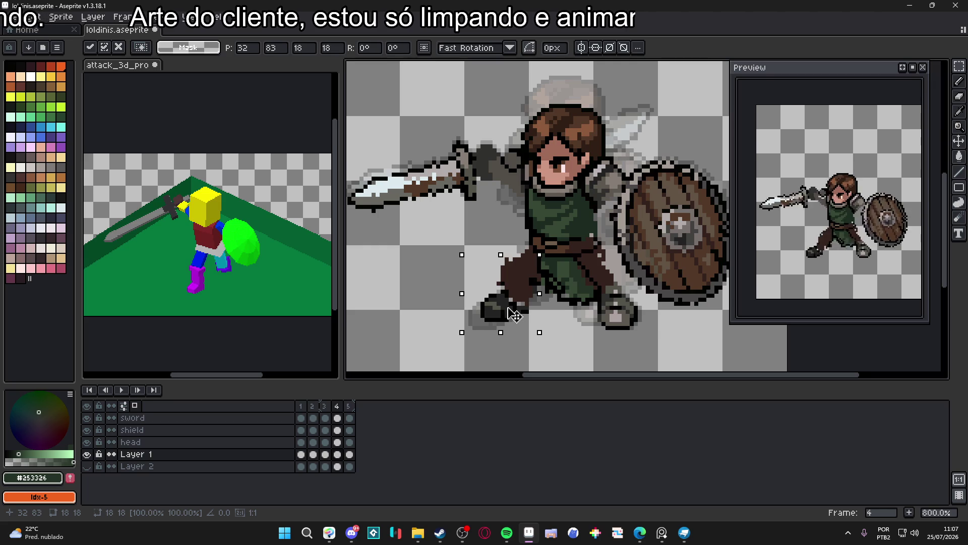
Move frame 5's back boot up-right, then down one pixel, and commit
click(348, 406)
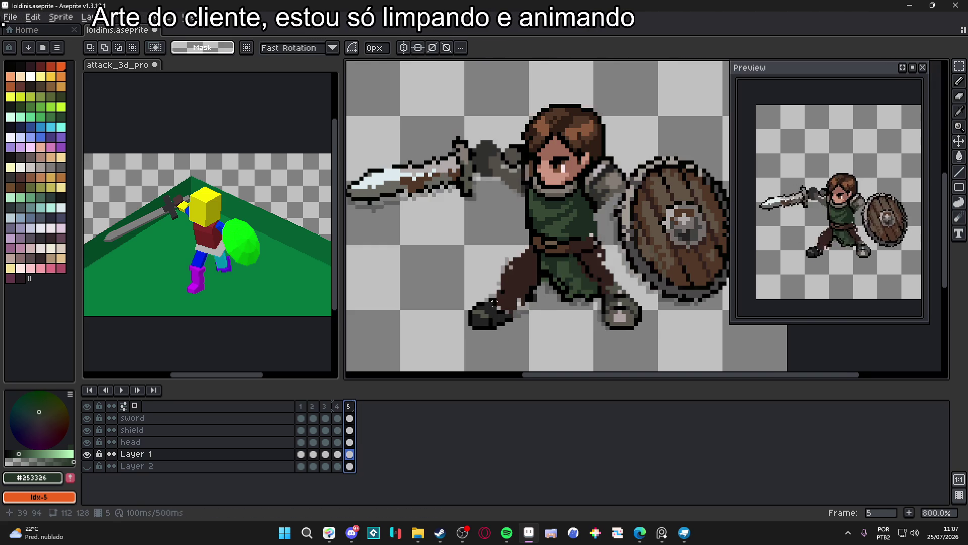
scroll(504, 283, up, 3)
drag(431, 255, 552, 361)
mouse_move(501, 338)
mouse_down()
mouse_move(510, 313)
mouse_move(524, 313)
mouse_up()
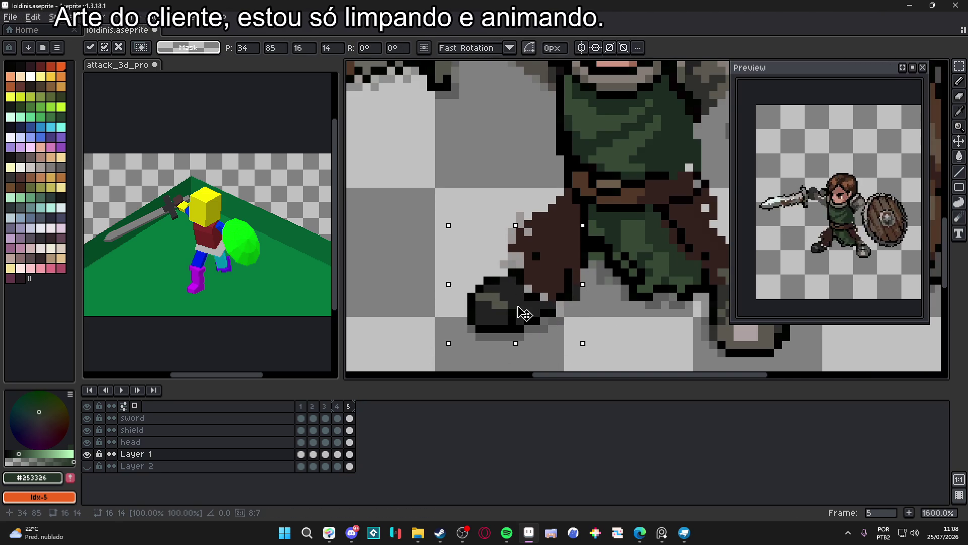
key(Down)
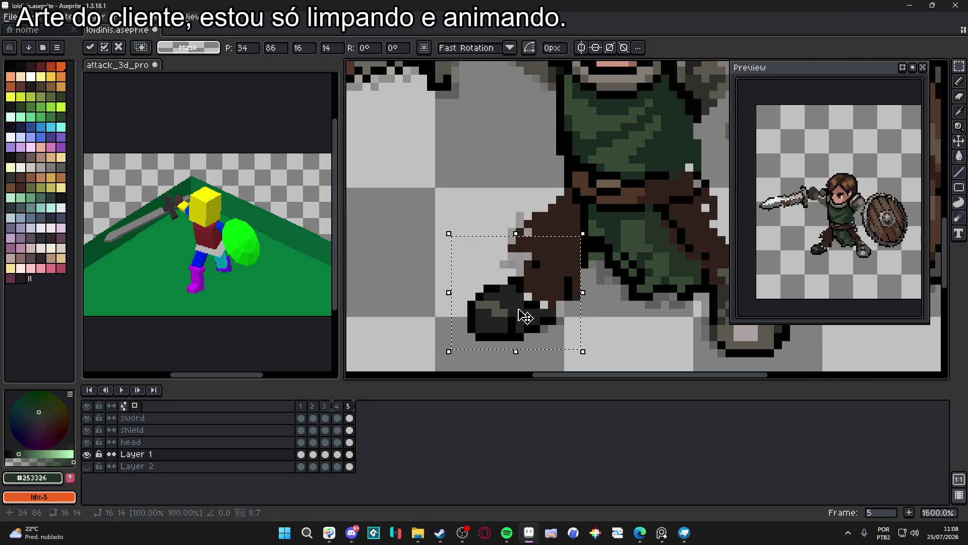
key(ctrl+d)
scroll(522, 317, down, 4)
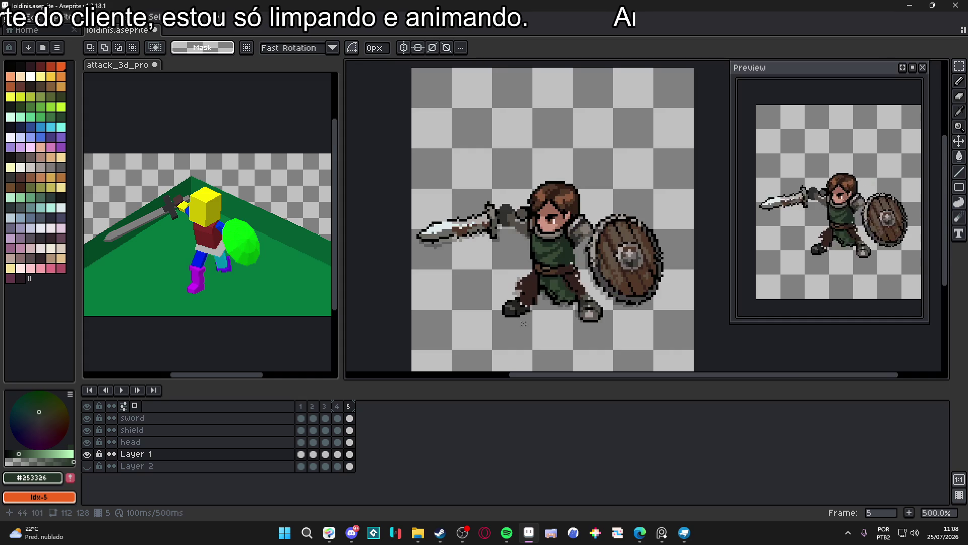
click(337, 409)
click(327, 409)
click(338, 411)
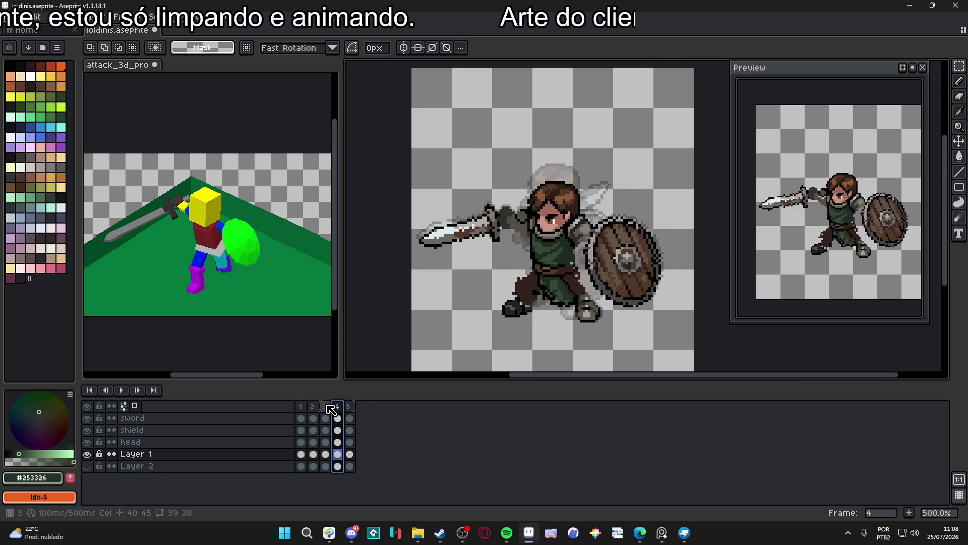
Compare frames 3 and 4, then select the lower leg and right foot in frame 4
key(Left)
key(Right)
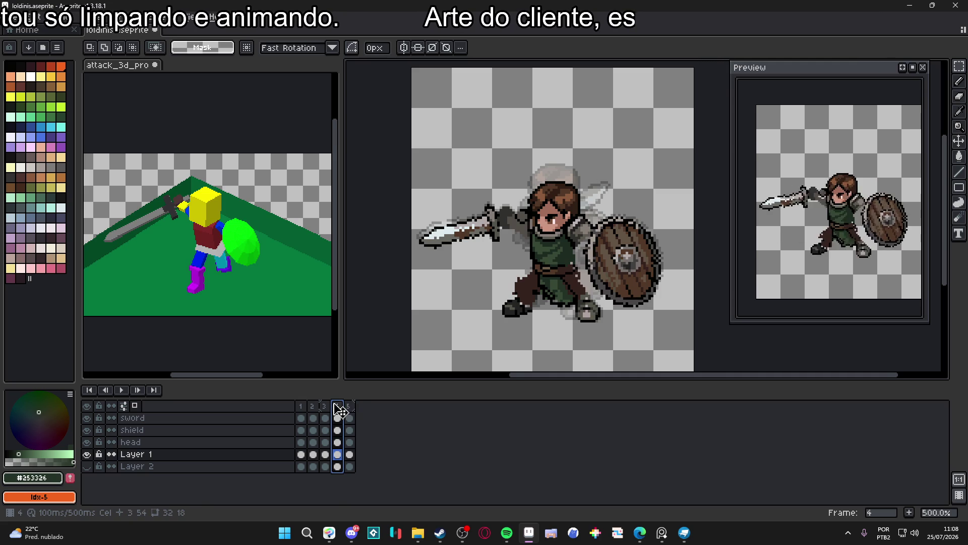
scroll(550, 330, up, 2)
mouse_move(460, 247)
mouse_down()
mouse_move(534, 342)
mouse_move(499, 249)
mouse_move(517, 291)
mouse_up()
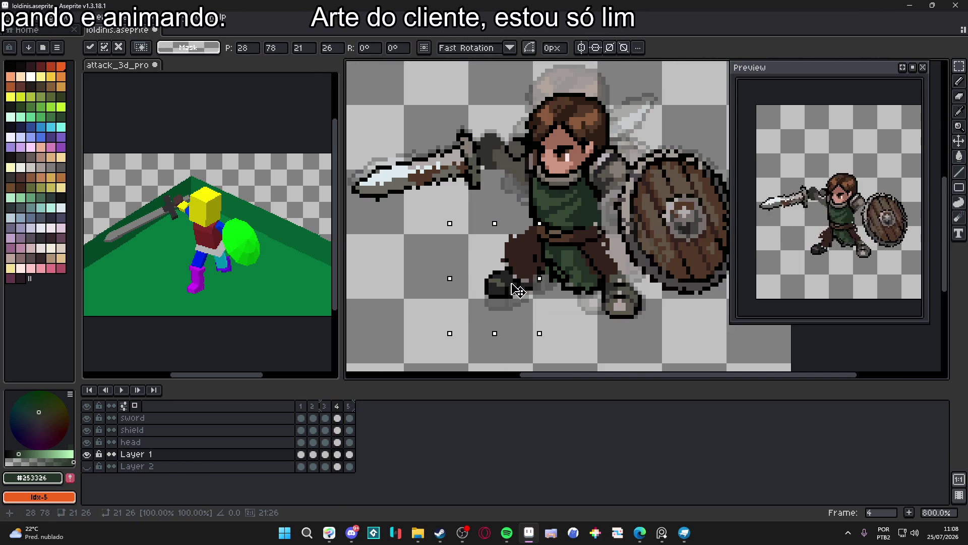
key(Return)
mouse_move(594, 333)
mouse_down()
mouse_move(648, 285)
mouse_move(605, 323)
mouse_move(582, 327)
mouse_move(611, 310)
mouse_up()
scroll(670, 335, up, 3)
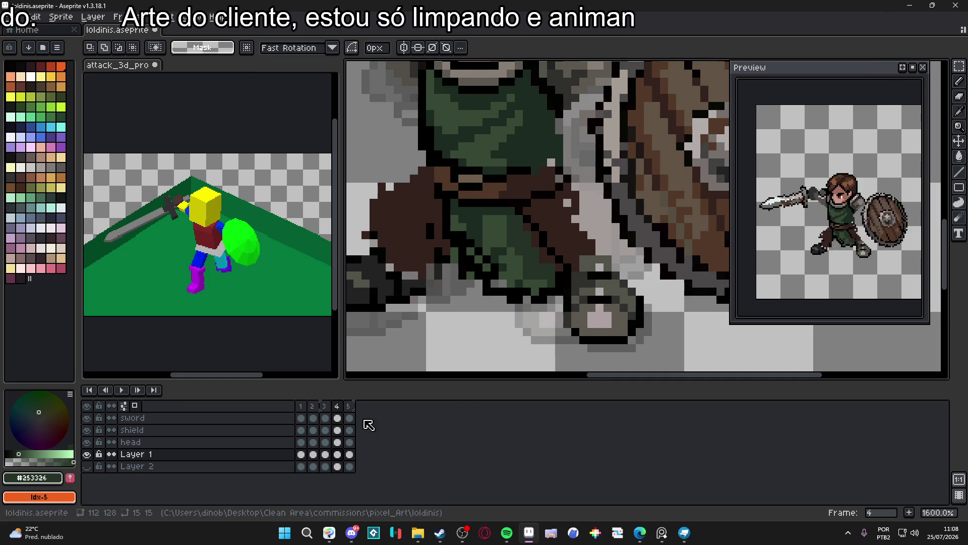
click(349, 405)
Shift the left foot in frame 5
scroll(522, 332, down, 3)
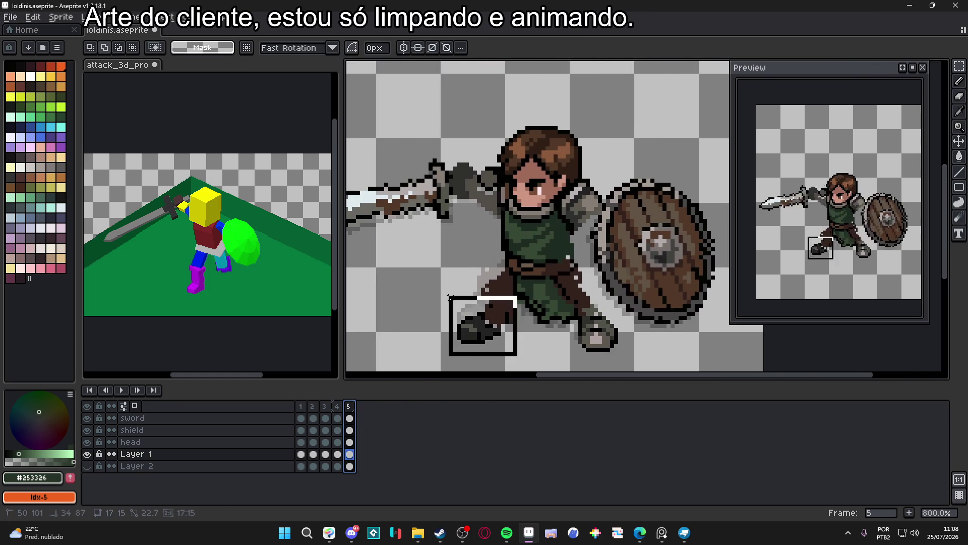
drag(439, 297, 520, 366)
scroll(508, 349, up, 3)
drag(471, 277, 483, 301)
Raise frame 5's right foot about three pixels, commit, and select the sword layer's frame 5 cel
drag(716, 283, 534, 262)
drag(464, 355, 559, 271)
mouse_move(525, 323)
mouse_down()
mouse_move(524, 297)
mouse_move(521, 315)
mouse_up()
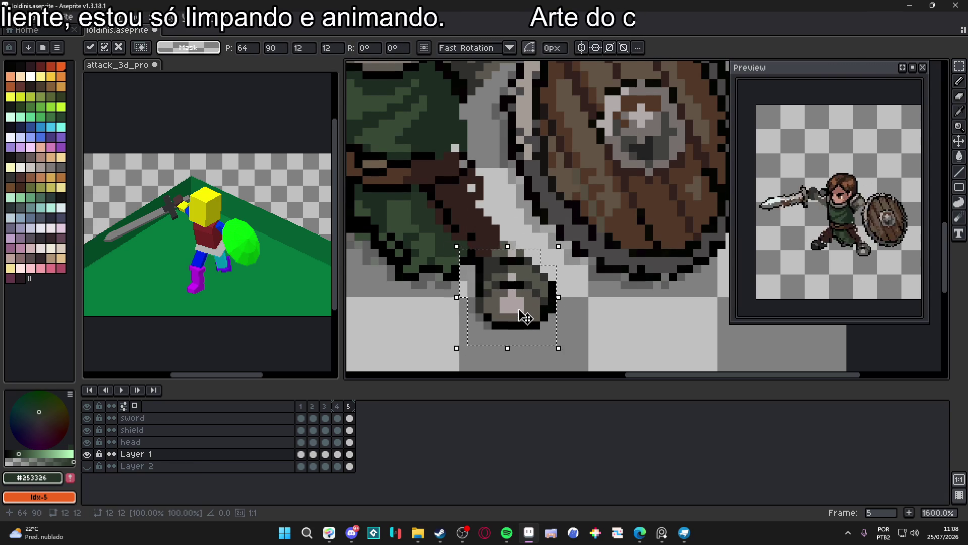
key(ctrl+d)
scroll(499, 309, down, 3)
drag(490, 305, 503, 311)
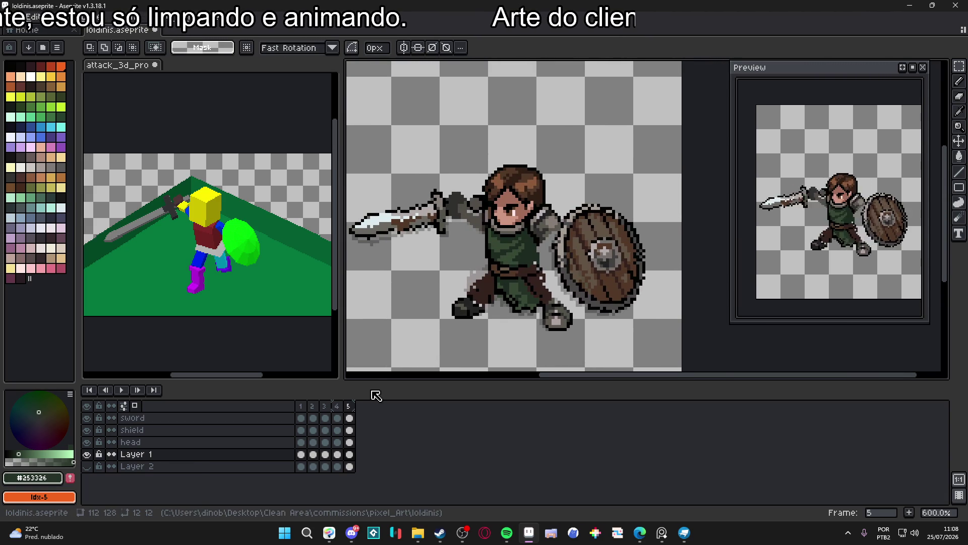
key(minus)
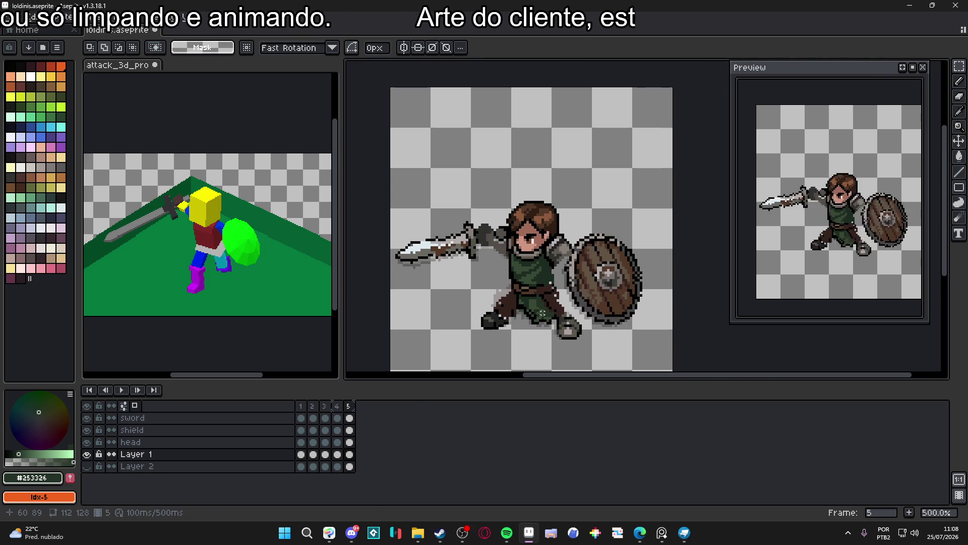
click(350, 418)
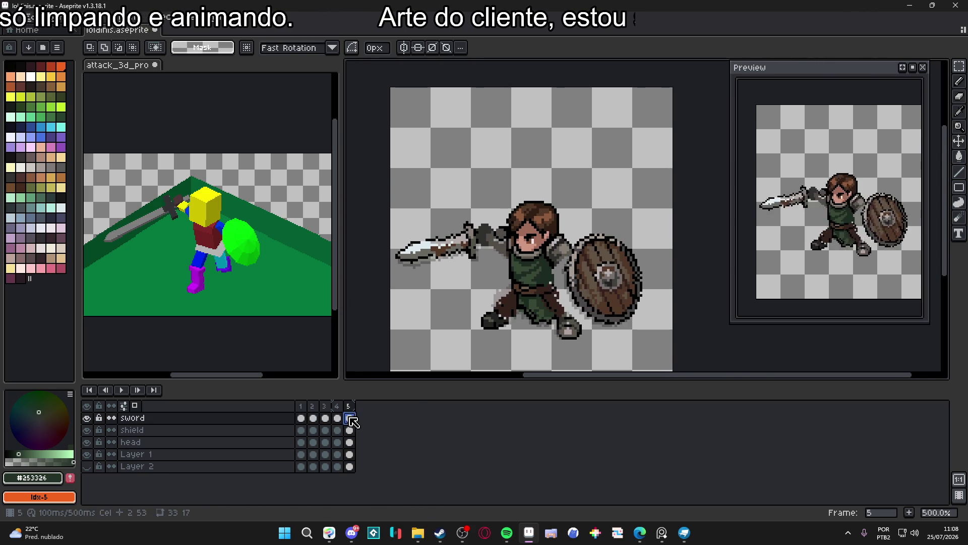
Add a new Layer 3 with a white Pencil and go to frame 4
key(shift+n)
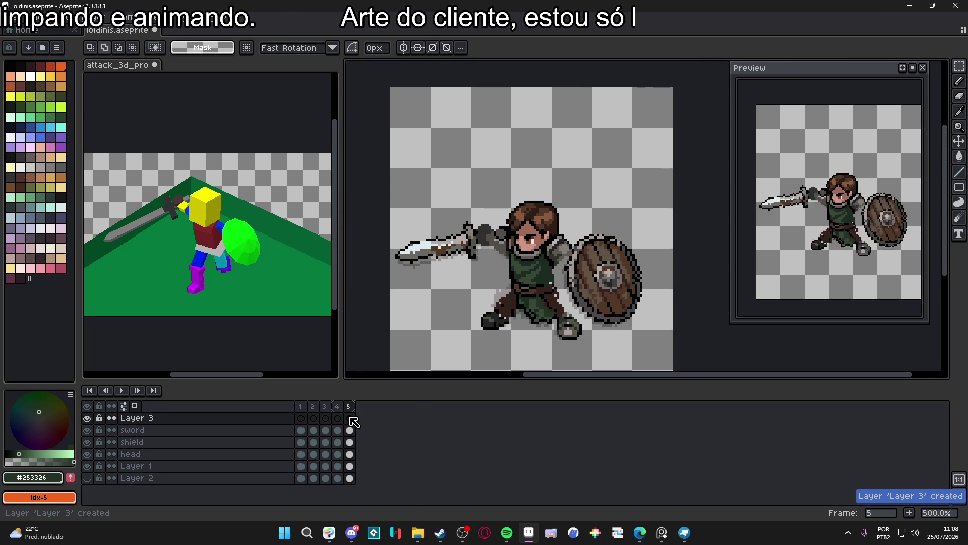
click(31, 77)
key(b)
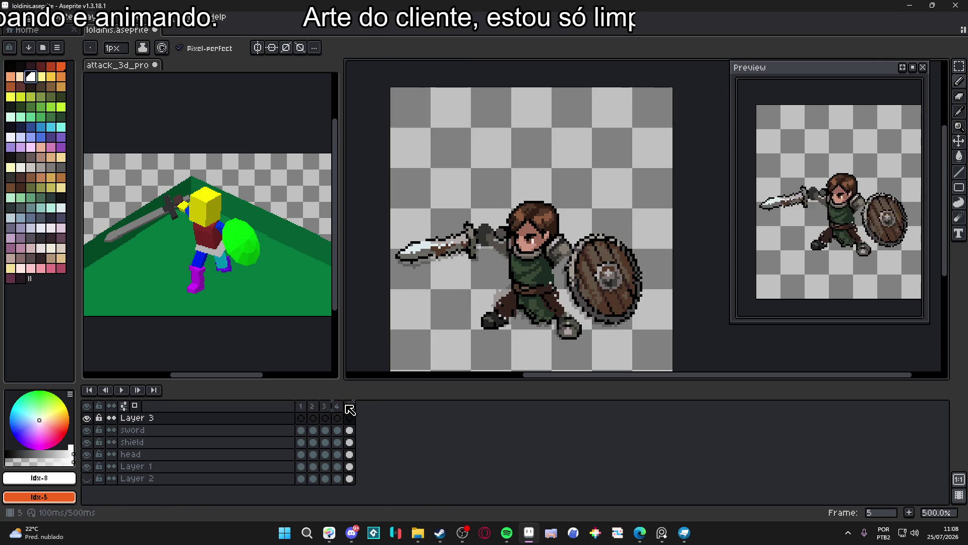
click(302, 406)
click(324, 406)
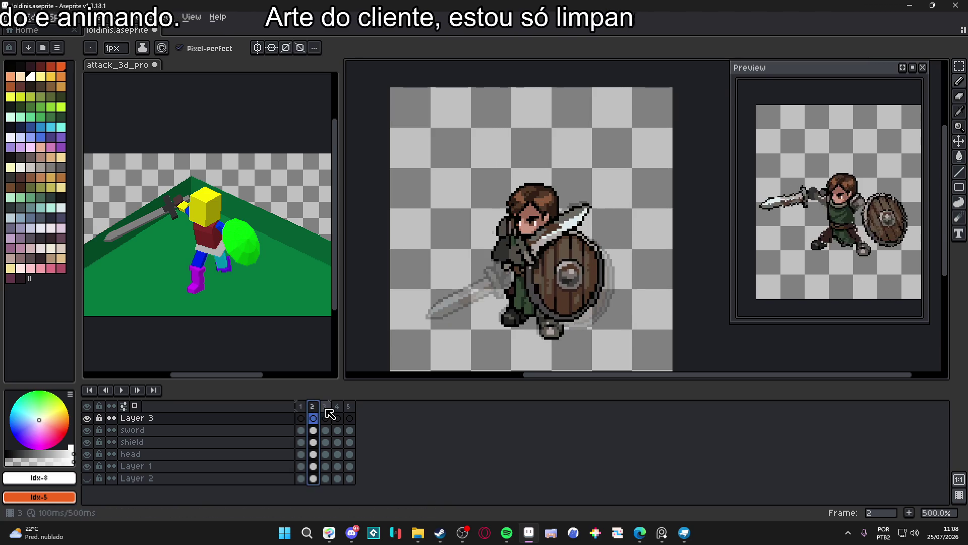
key(F3)
click(326, 418)
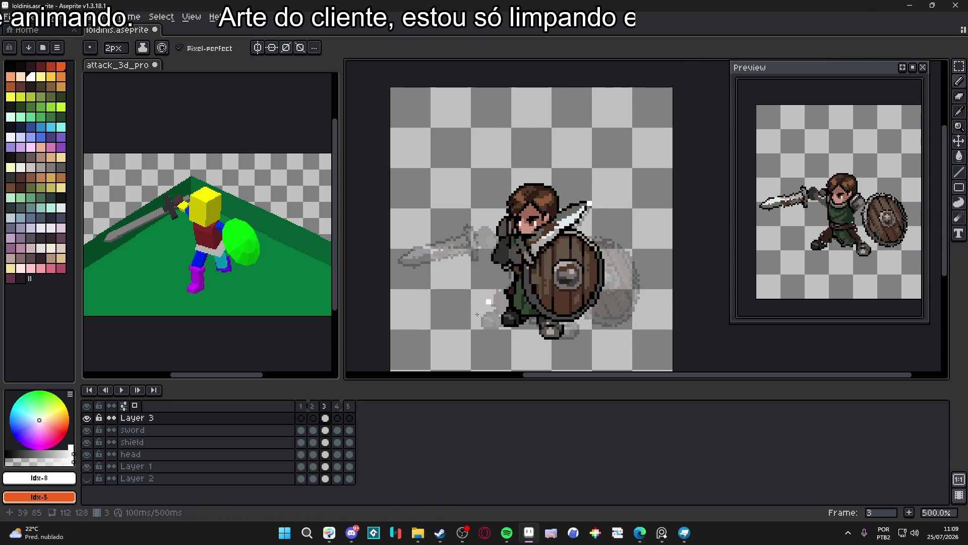
click(338, 420)
Sketch a solid white curved sword-swing smear from the sword tip
mouse_move(588, 206)
mouse_down()
mouse_move(555, 238)
mouse_move(506, 248)
mouse_up()
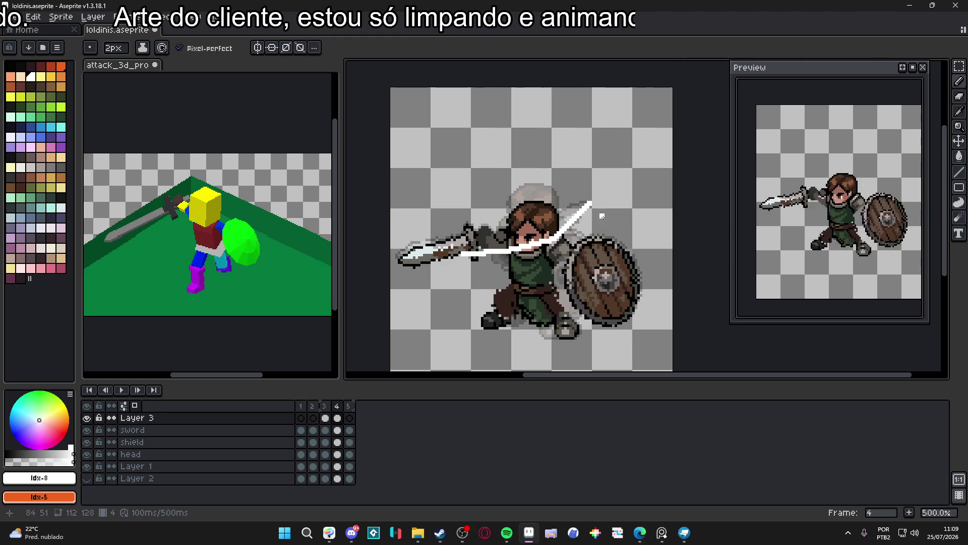
mouse_move(592, 205)
mouse_down()
mouse_move(547, 258)
mouse_move(482, 278)
mouse_move(405, 264)
mouse_move(481, 281)
mouse_move(607, 239)
mouse_move(580, 202)
mouse_move(555, 227)
mouse_move(609, 220)
mouse_up()
key(e)
key(b)
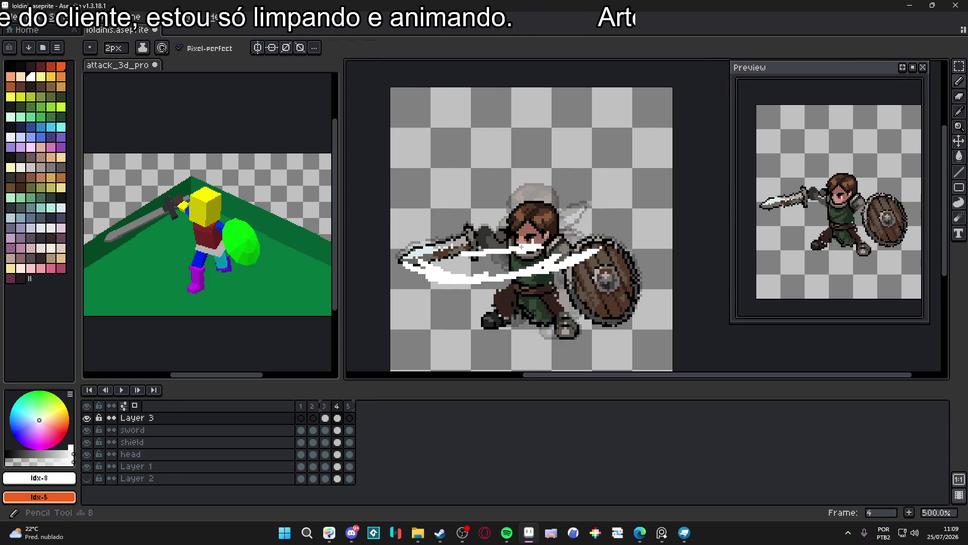
mouse_move(468, 280)
mouse_down()
mouse_move(400, 261)
mouse_move(459, 251)
mouse_up()
mouse_move(544, 258)
mouse_down()
mouse_move(433, 274)
mouse_move(558, 260)
mouse_move(542, 263)
mouse_up()
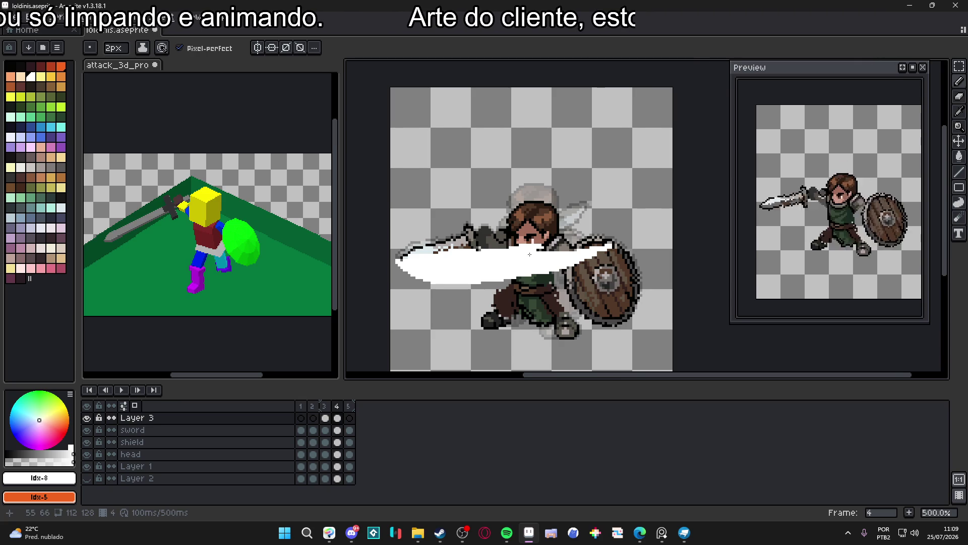
Shrink the eraser to 5 pixels and the pencil to 1 pixel
scroll(530, 255, up, 5)
key(e)
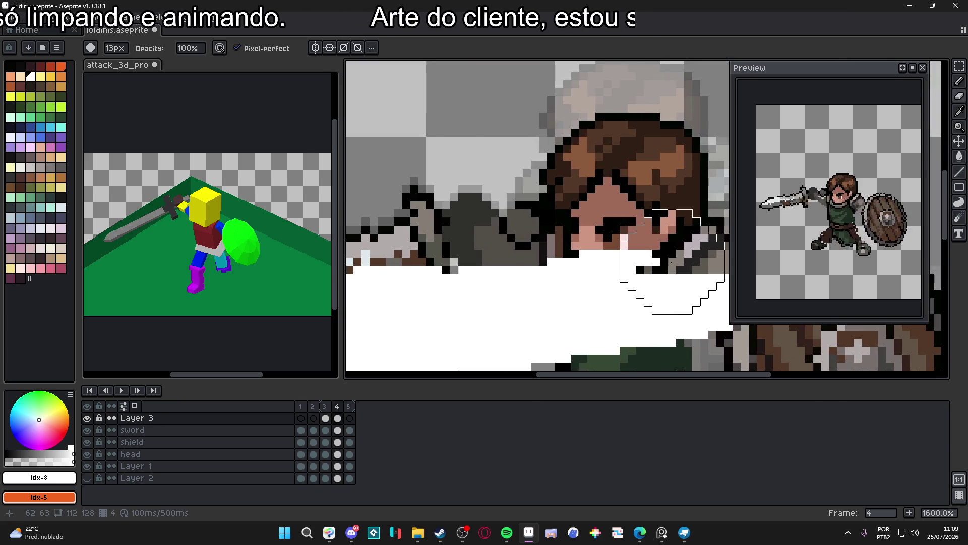
scroll(672, 262, down, 3)
key(minus)
key(minus)
key(minus)
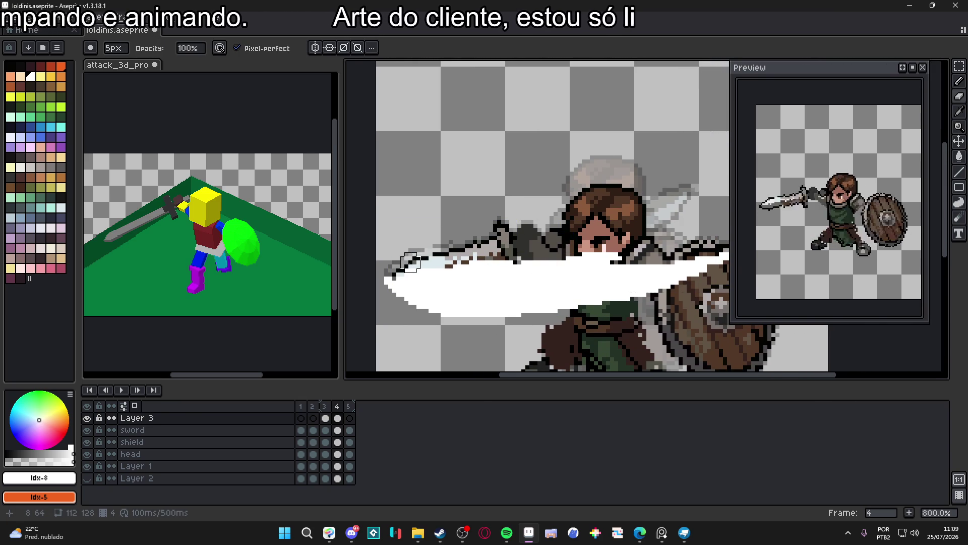
scroll(650, 262, right, 2)
key(b)
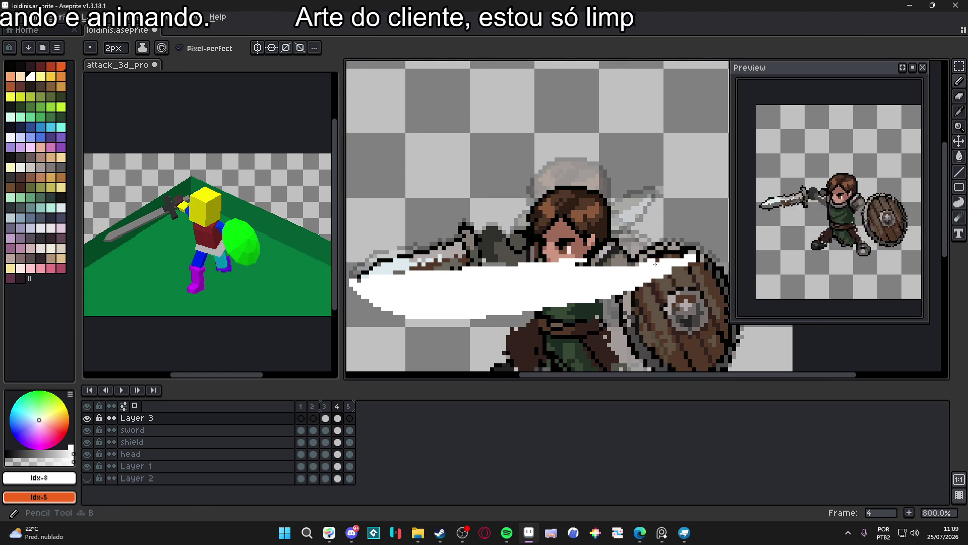
key(minus)
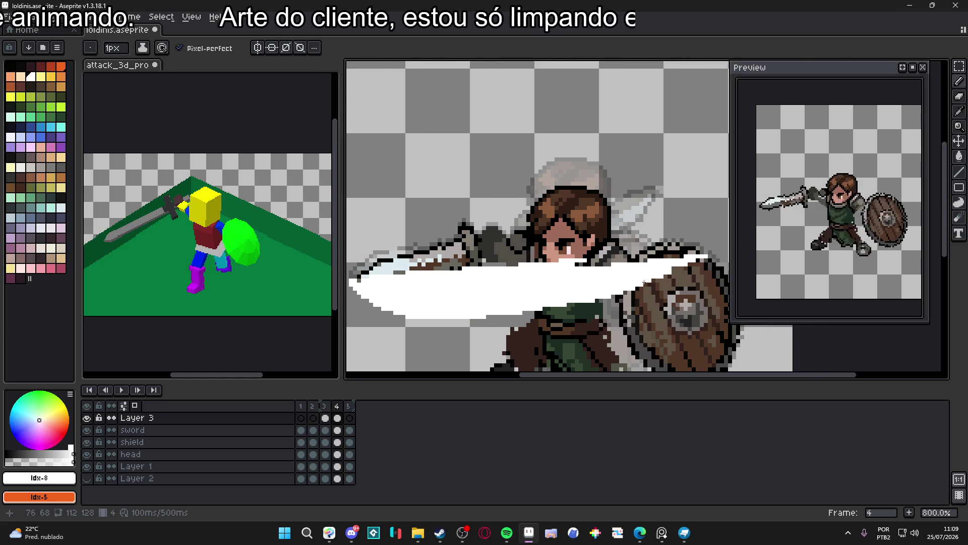
Repaint the slash's lower-left and bottom edges in white, redoing the first stroke
scroll(650, 280, up, 2)
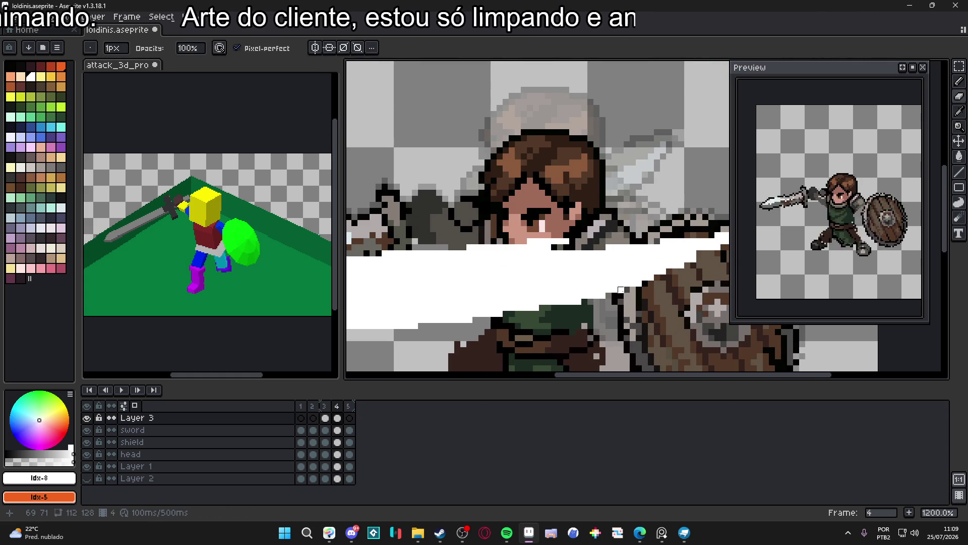
scroll(621, 289, down, 2)
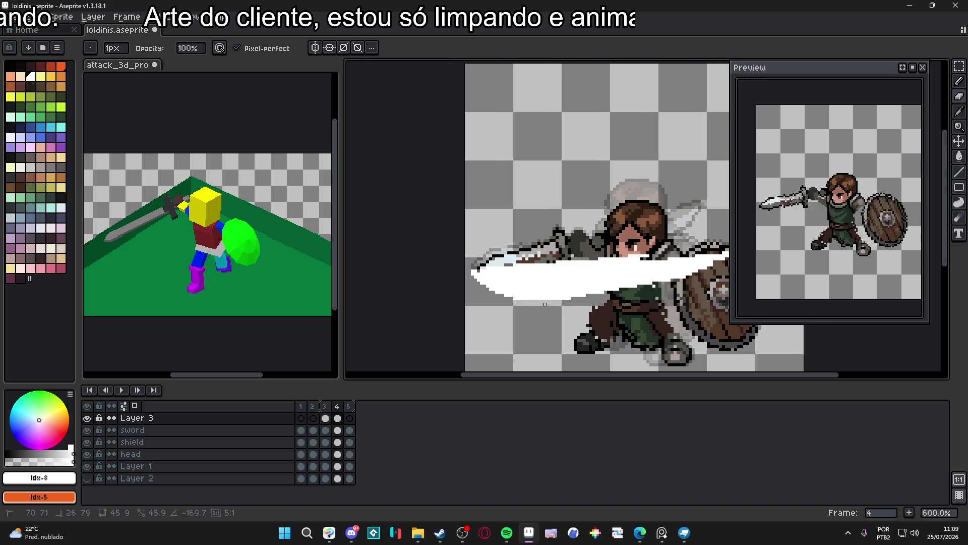
scroll(485, 277, up, 2)
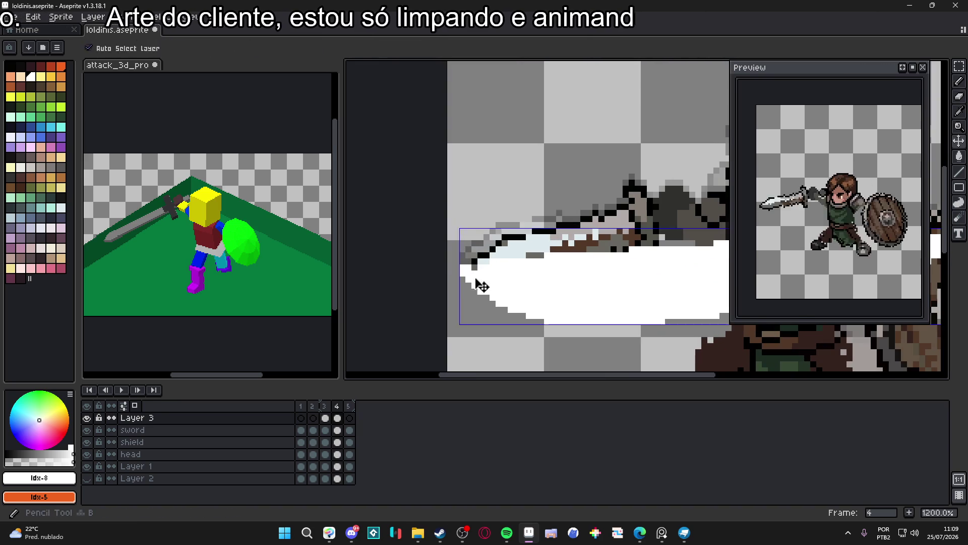
mouse_move(461, 283)
mouse_down()
mouse_move(501, 312)
mouse_move(638, 327)
mouse_up()
key(e)
key(ctrl+z)
drag(537, 326, 638, 321)
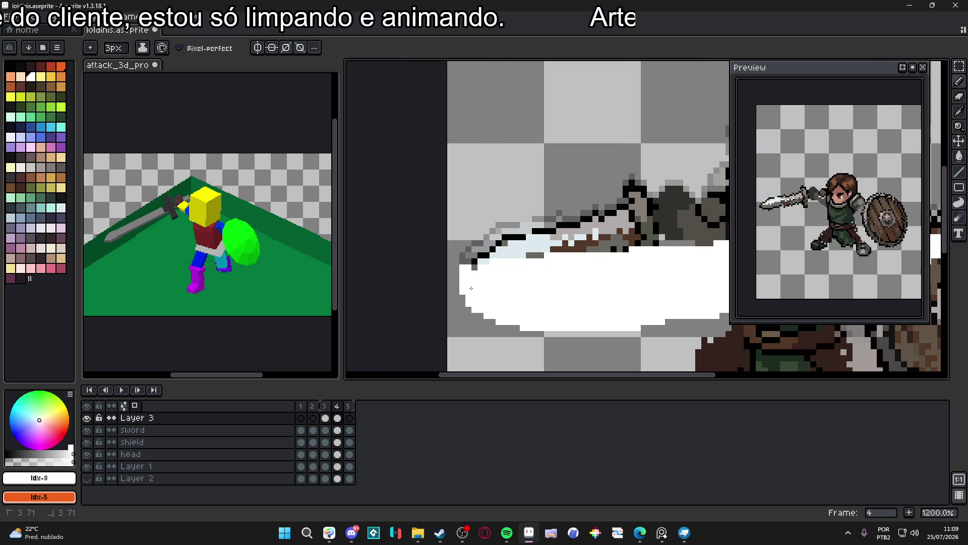
scroll(471, 288, down, 3)
scroll(543, 278, up, 2)
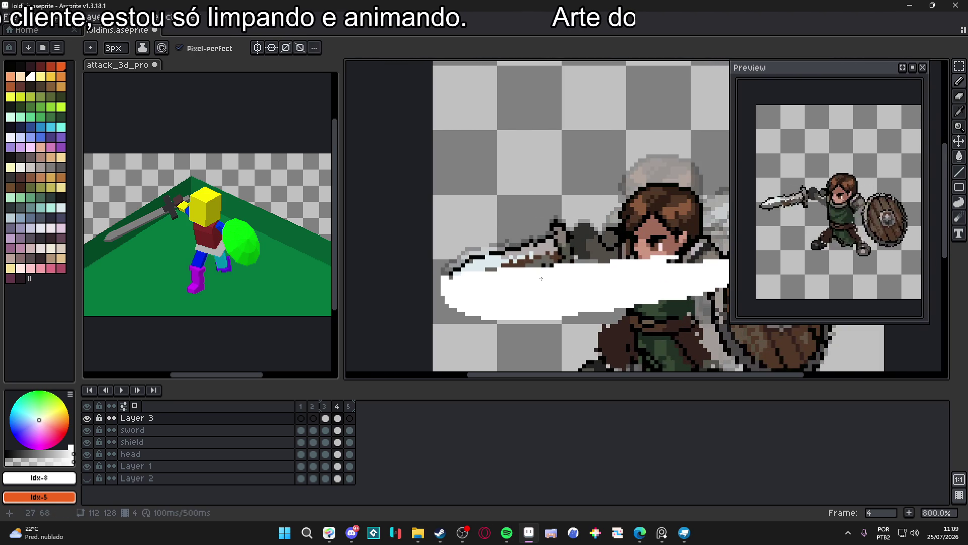
scroll(538, 277, down, 2)
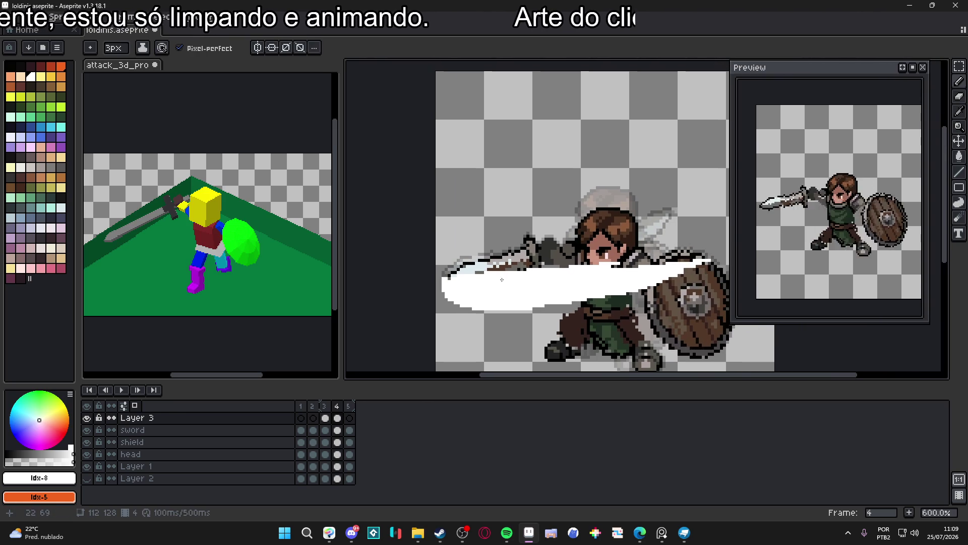
Glance at the 3D prototype reference, then save the knight sprite
click(329, 241)
click(444, 276)
key(ctrl+s)
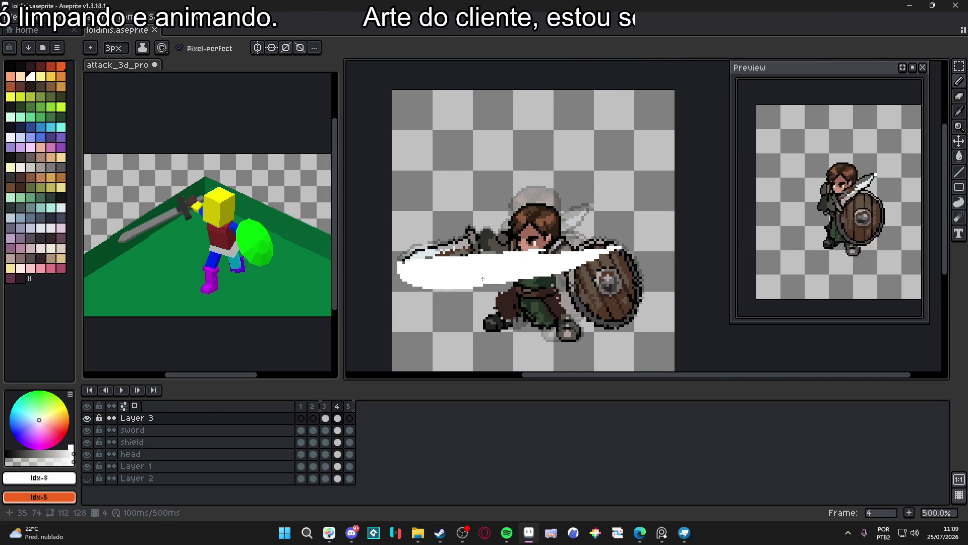
Paste a copy of the frame-4 white slash into frame 5
click(325, 419)
click(338, 418)
key(Left)
key(e)
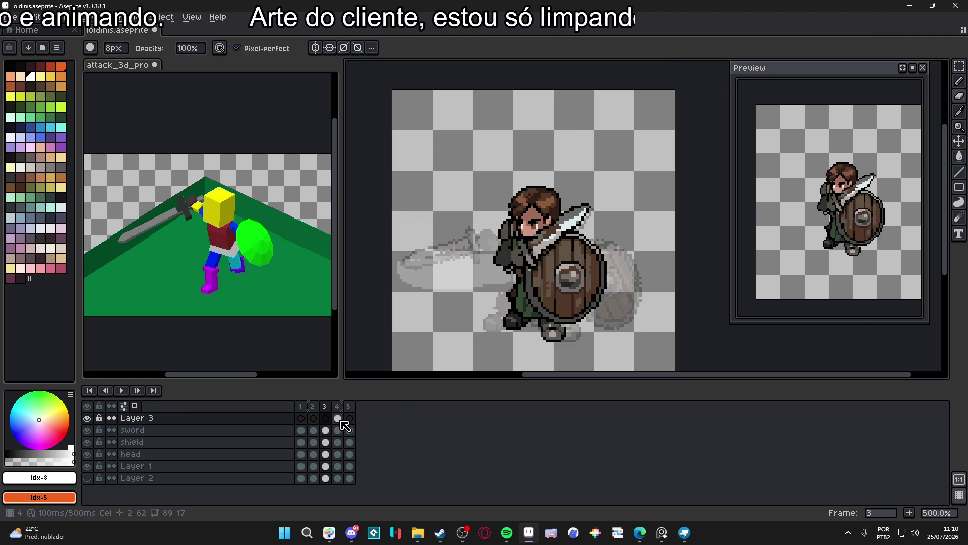
click(337, 418)
click(350, 418)
key(ctrl+v)
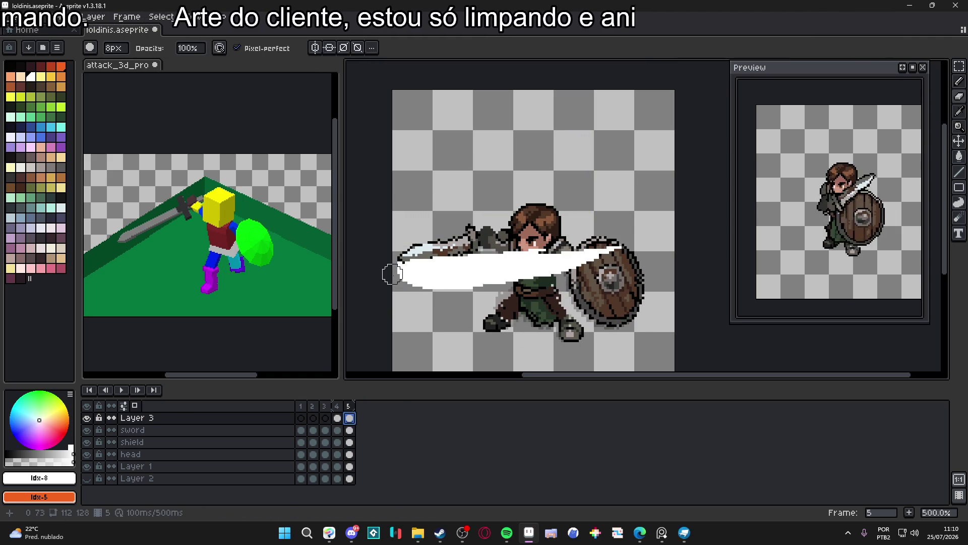
Erase the frame-5 slash thinner, draw a 1px streak, and add frame 6
mouse_move(395, 266)
mouse_down()
mouse_move(499, 287)
mouse_move(613, 265)
mouse_move(562, 245)
mouse_move(467, 254)
mouse_move(512, 256)
mouse_move(440, 251)
mouse_up()
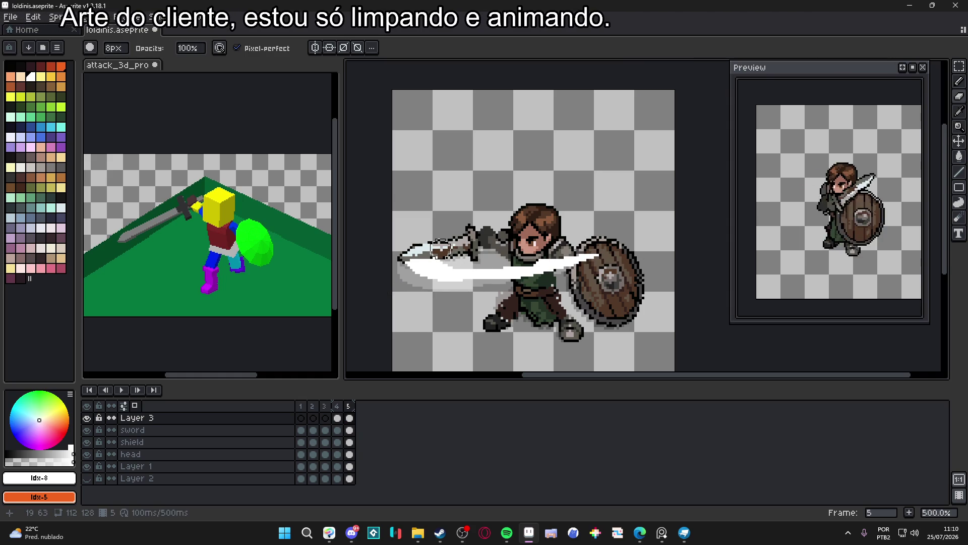
key(b)
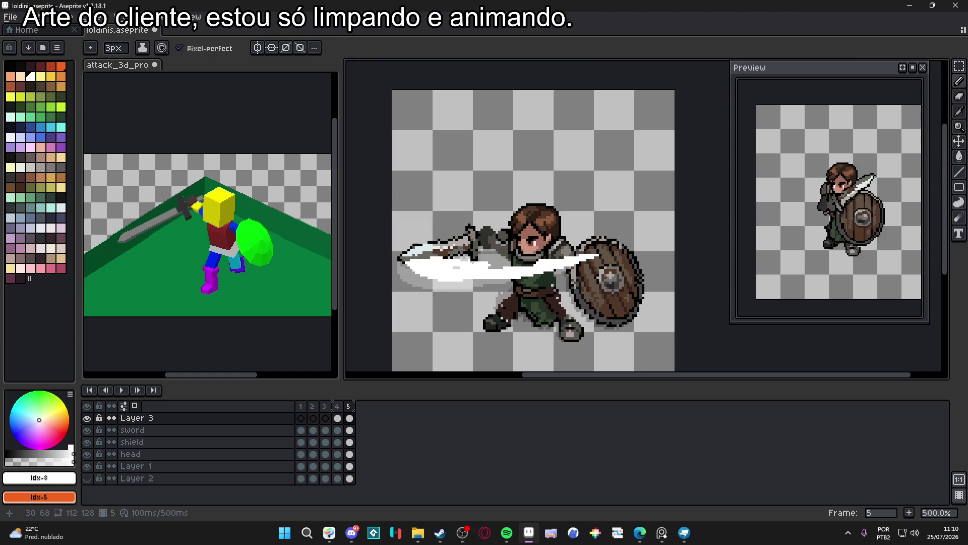
key(l)
mouse_move(443, 264)
mouse_down()
mouse_move(603, 252)
mouse_move(530, 265)
mouse_up()
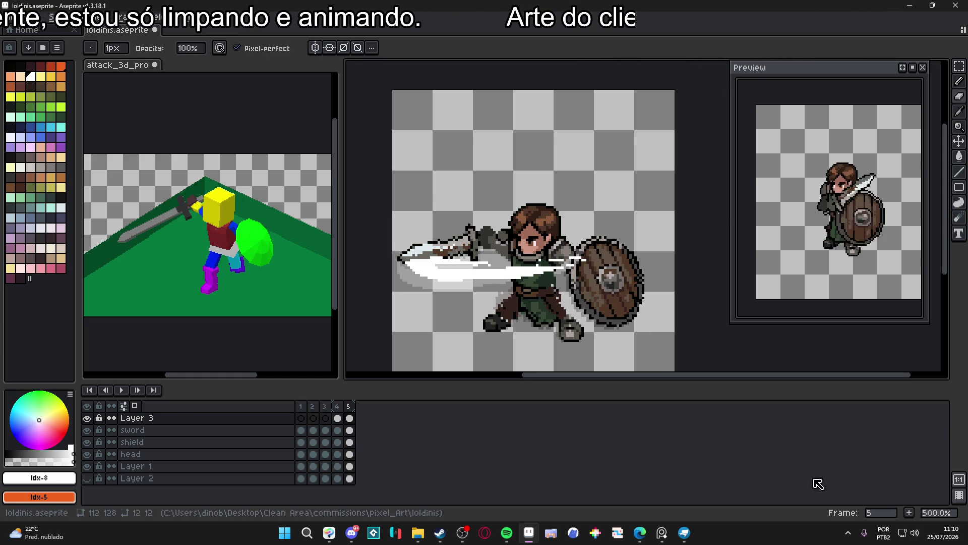
click(910, 513)
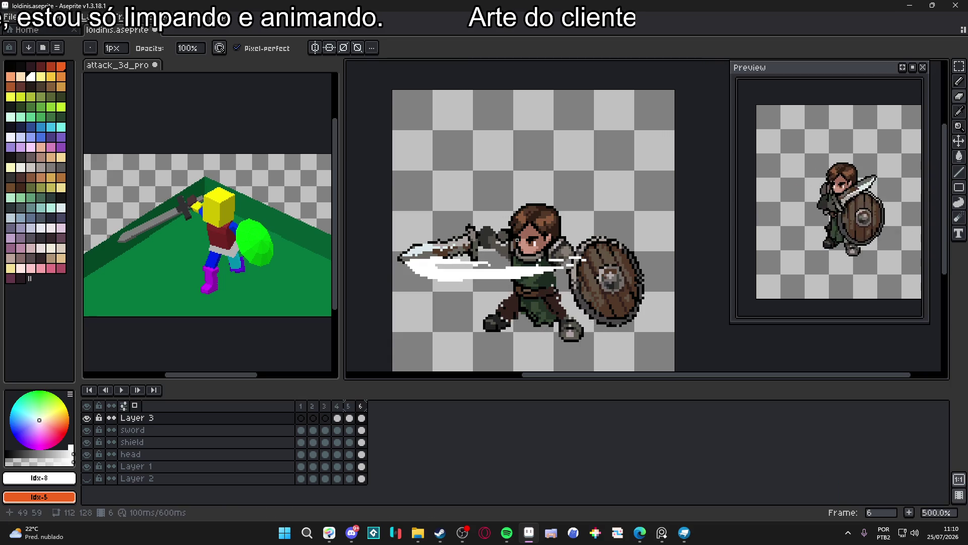
Erase frame 6's slash down to thin 1px streaks trailing the blade
key(e)
mouse_move(608, 260)
mouse_down()
mouse_move(411, 264)
mouse_move(489, 274)
mouse_move(438, 246)
mouse_up()
key(b)
scroll(433, 270, up, 4)
key(minus)
key(minus)
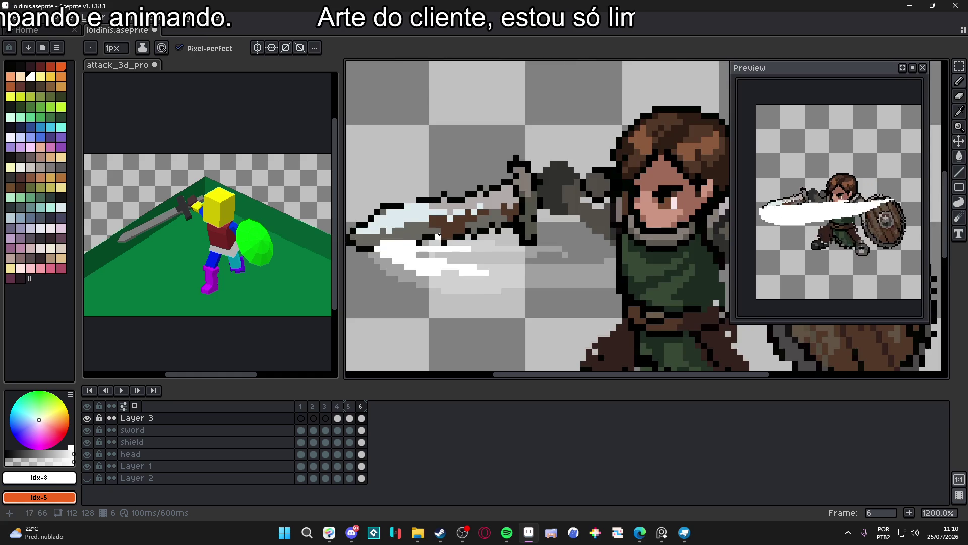
scroll(433, 234, down, 4)
scroll(423, 252, up, 2)
key(e)
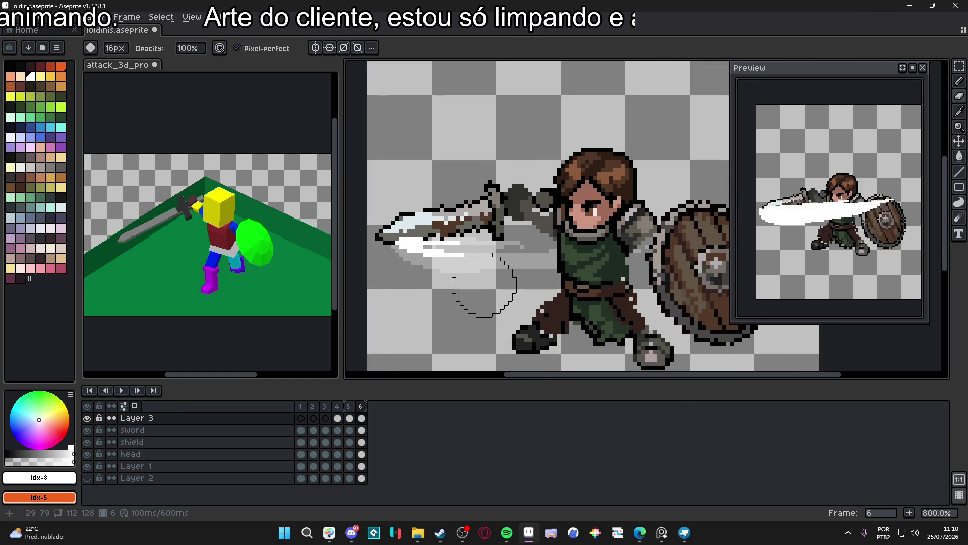
key(b)
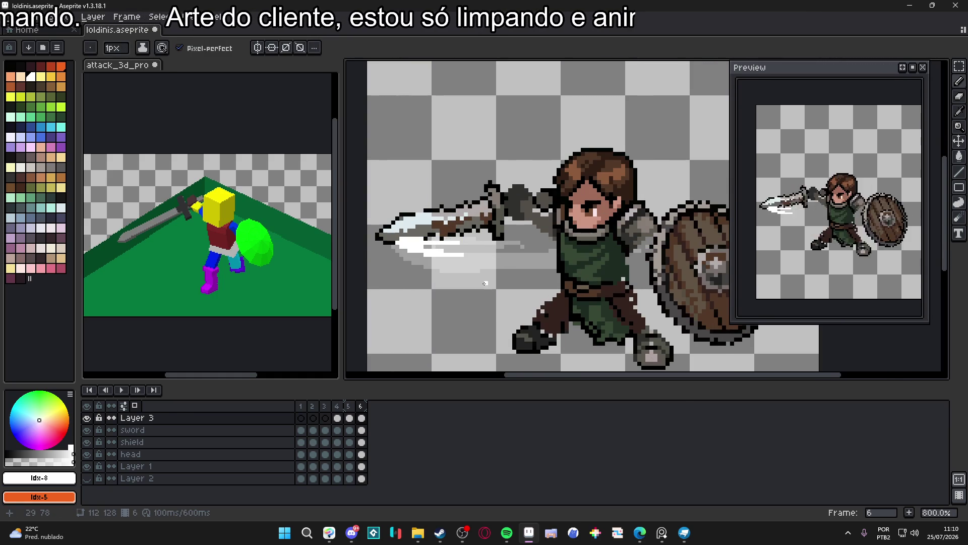
scroll(485, 283, down, 3)
drag(337, 406, 372, 406)
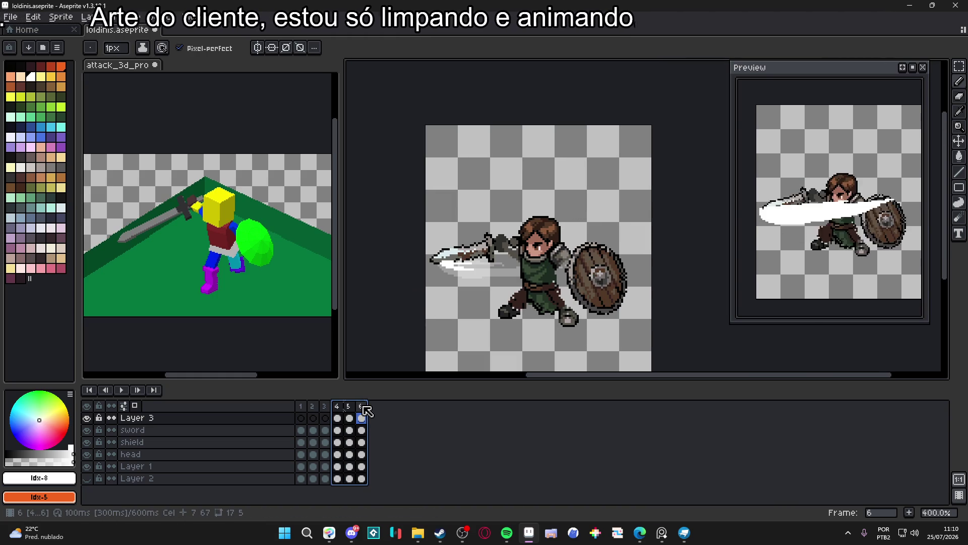
Set a shared duration for frames 4–6 in Frame Properties
double_click(363, 407)
key(Escape)
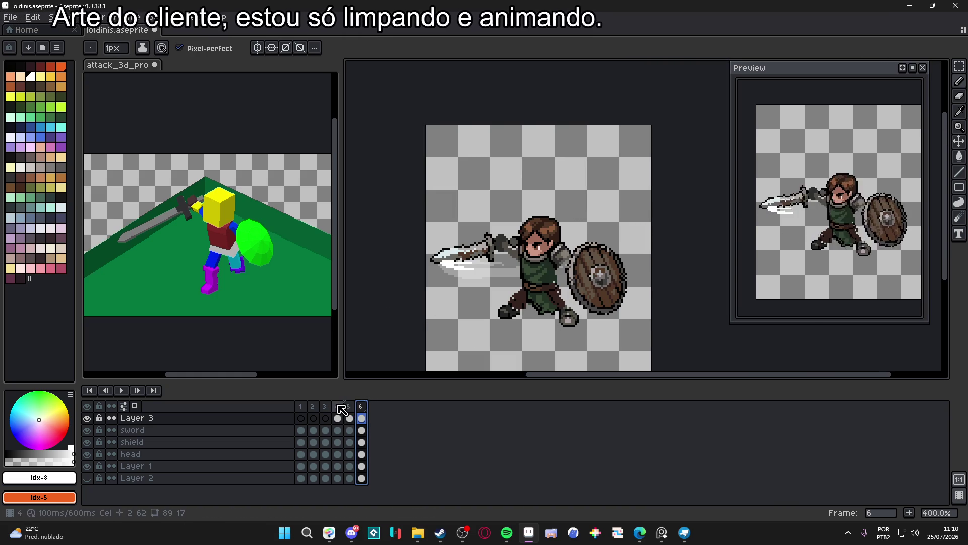
drag(339, 406, 373, 410)
key(p)
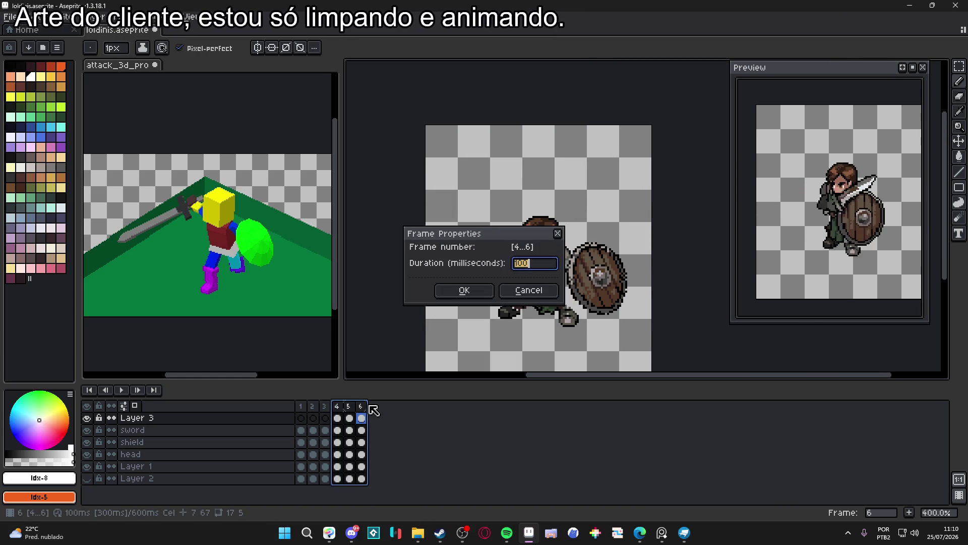
key(Return)
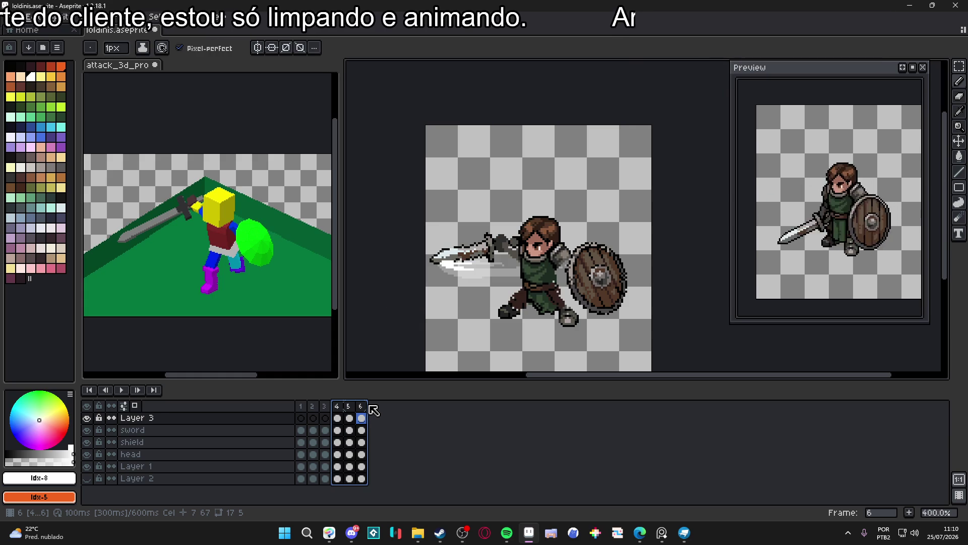
Add a seventh frame and confirm its duration in Frame Properties
click(361, 406)
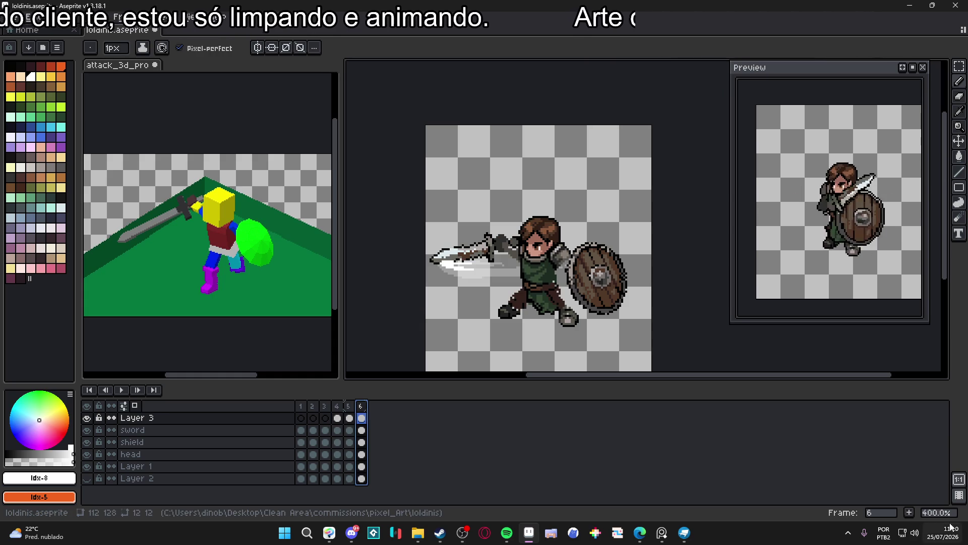
click(910, 513)
key(e)
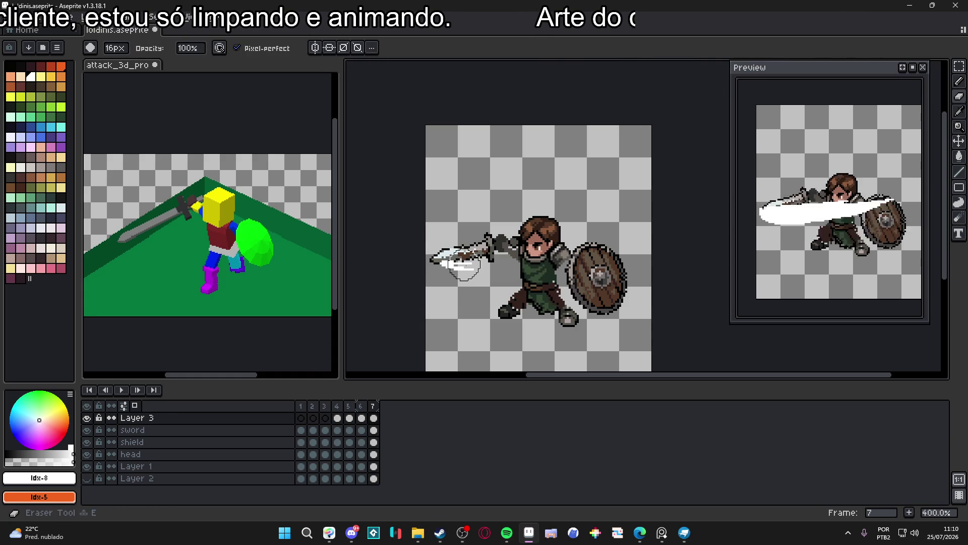
click(375, 406)
double_click(376, 406)
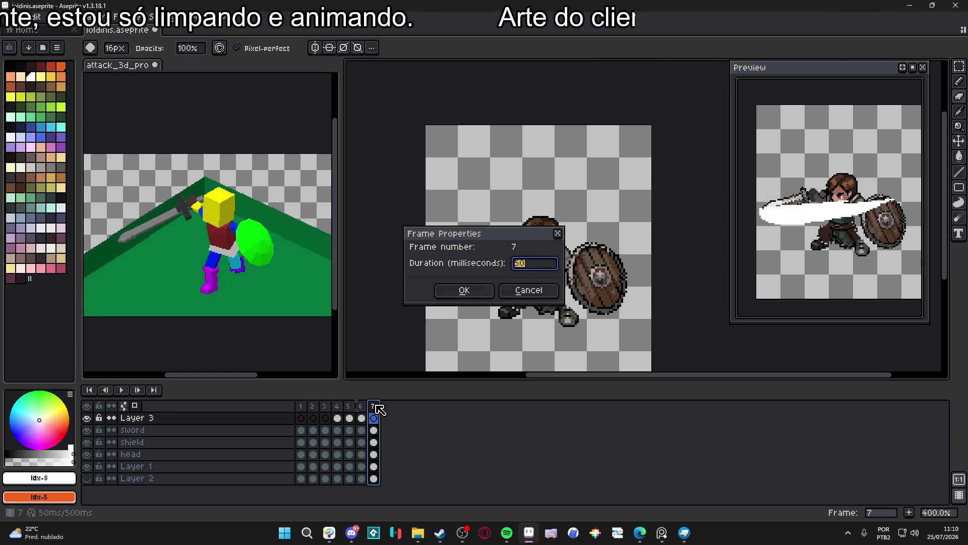
text(150)
key(Return)
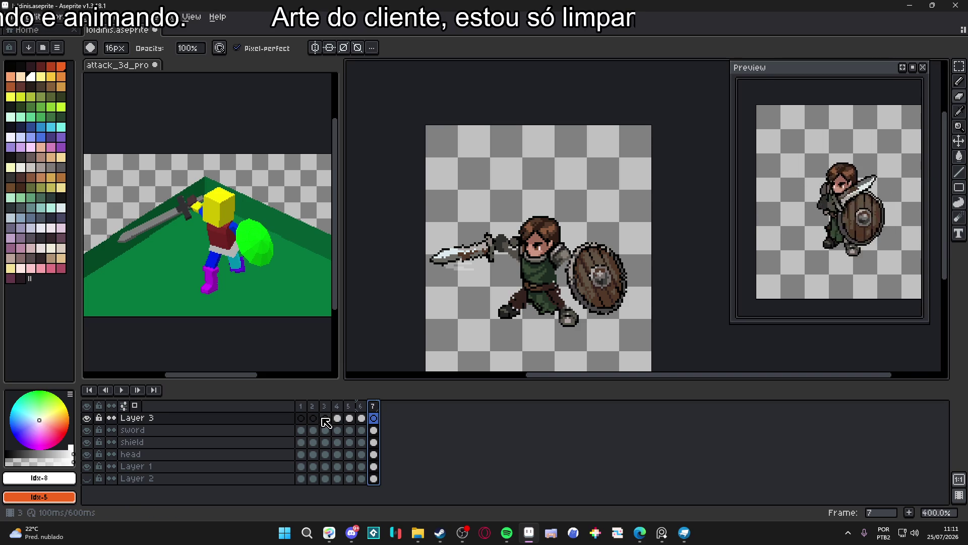
click(337, 406)
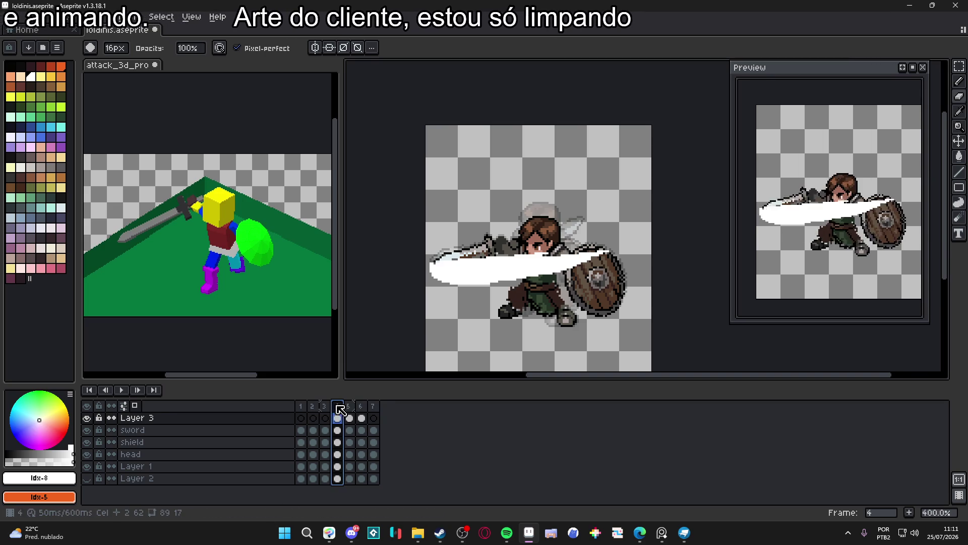
Step through frames 5, 6, 4 and 3 back to frame 1, select Layer 1, choose Rectangular Marquee
click(351, 407)
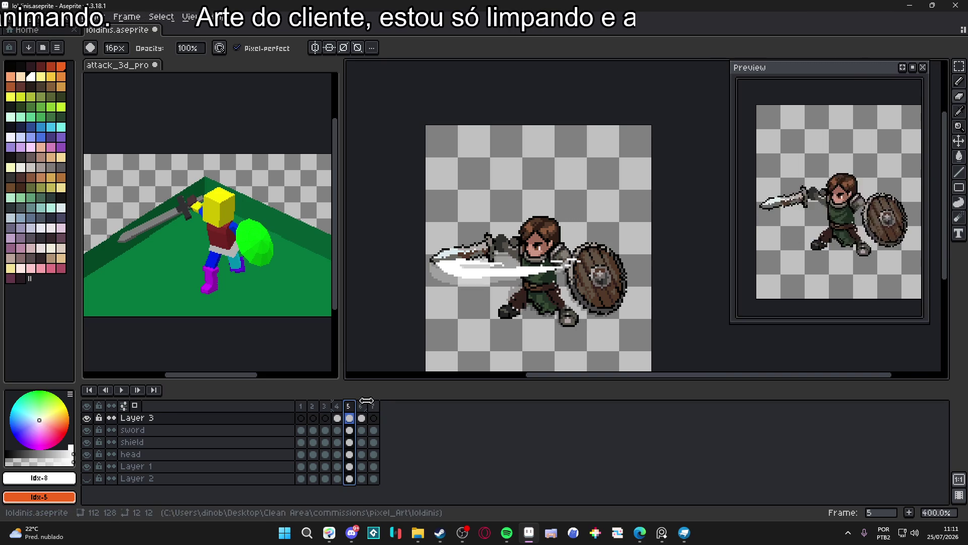
click(363, 407)
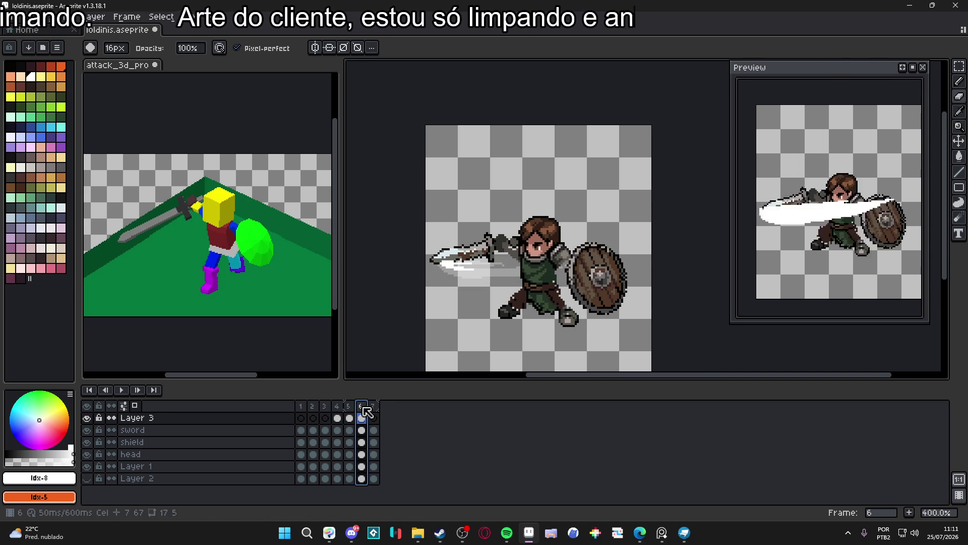
click(336, 406)
click(325, 407)
click(337, 406)
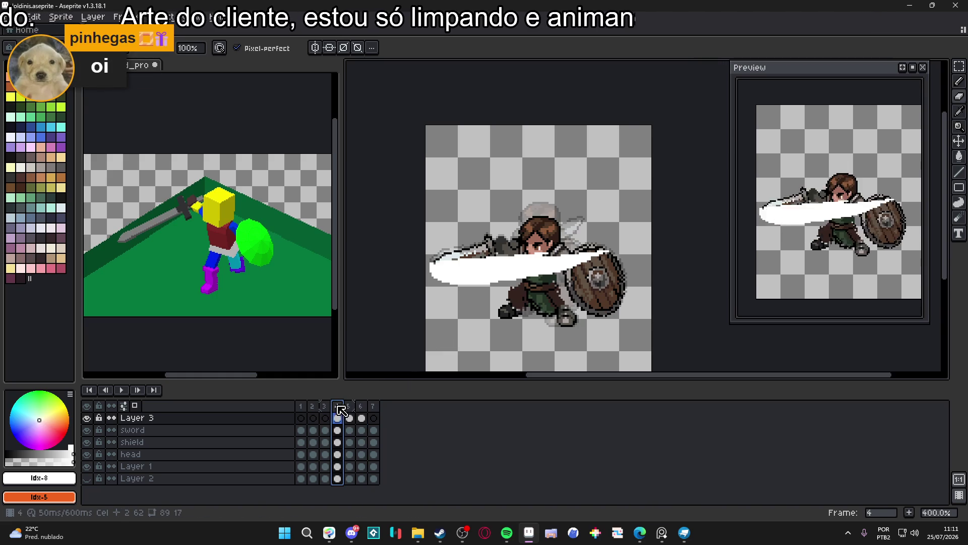
click(325, 408)
click(301, 408)
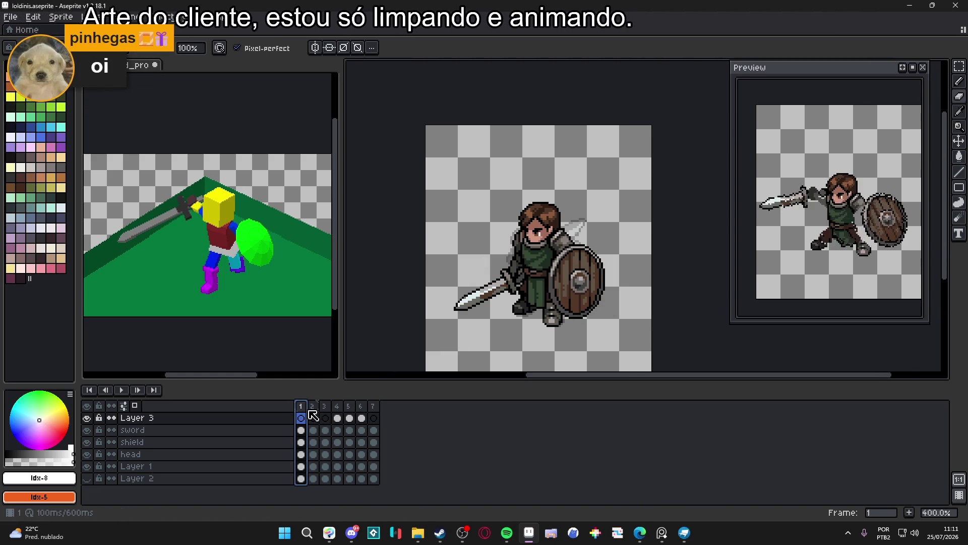
scroll(534, 315, up, 3)
ctrl+click(535, 315)
key(m)
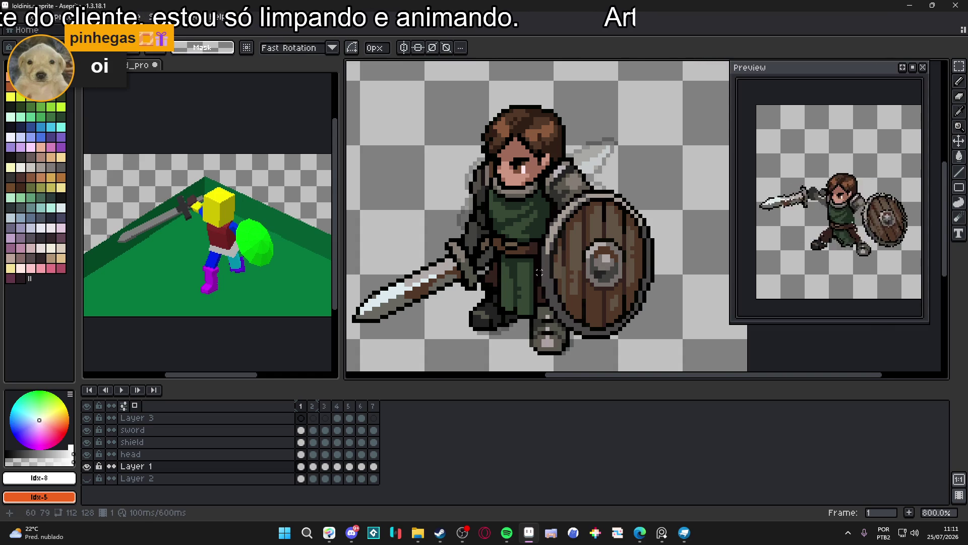
Marquee-select the green trouser legs on frame 1
scroll(538, 272, up, 2)
drag(537, 252, 508, 344)
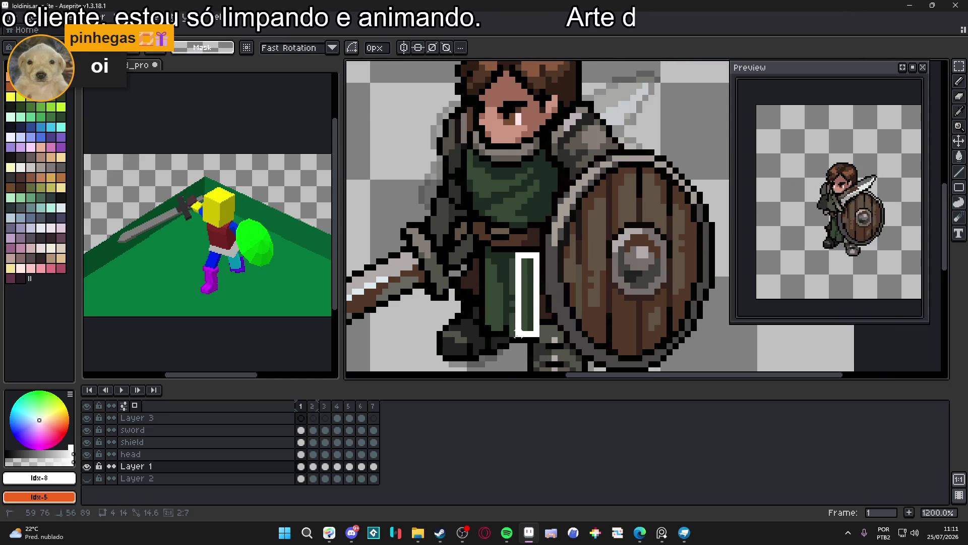
scroll(476, 330, up, 3)
mouse_move(501, 323)
mouse_down()
mouse_move(500, 97)
mouse_move(506, 324)
mouse_up()
scroll(515, 337, down, 1)
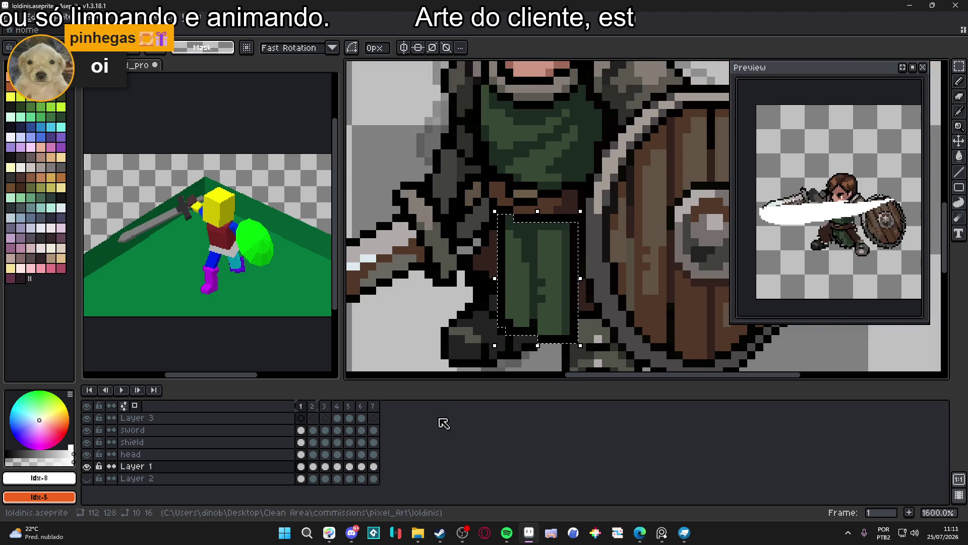
Paste the trousers onto frame 6, move them down over the legs, and clear leftovers
click(341, 415)
click(348, 406)
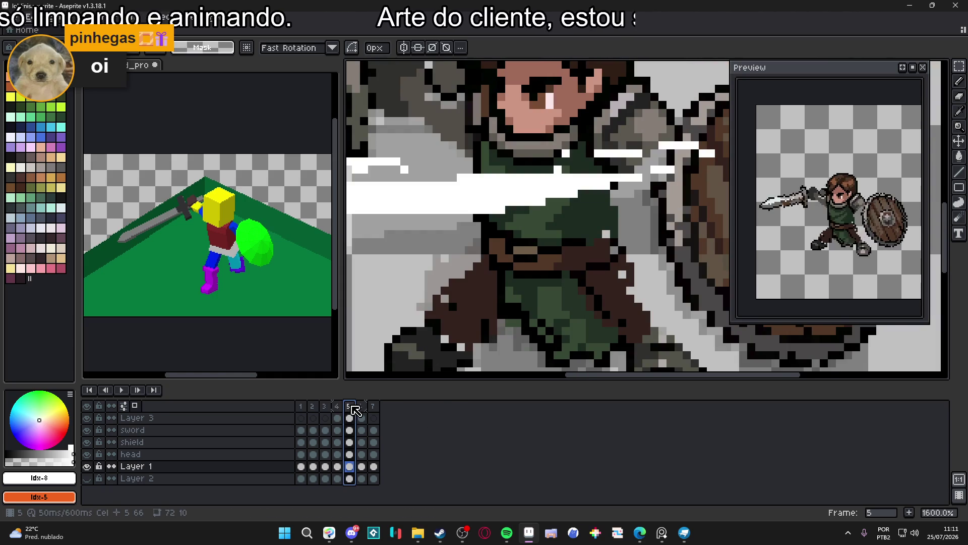
click(360, 406)
scroll(521, 313, down, 1)
click(411, 402)
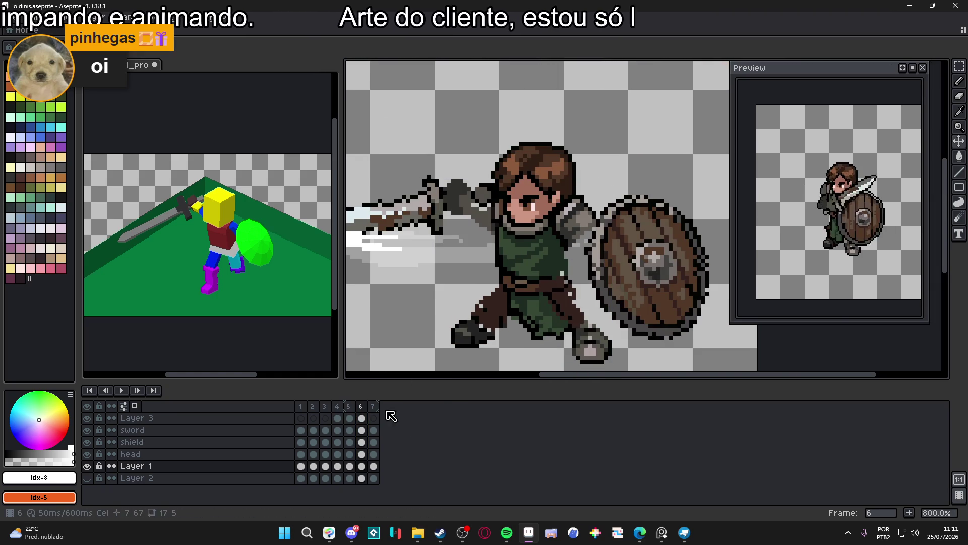
scroll(564, 345, up, 1)
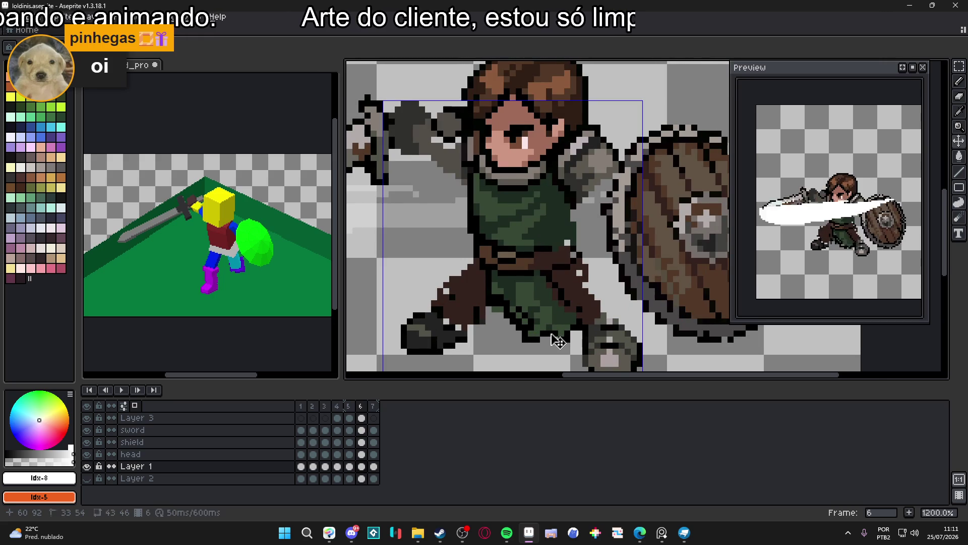
key(ctrl+v)
mouse_move(547, 267)
mouse_down()
mouse_move(529, 331)
mouse_move(532, 310)
mouse_up()
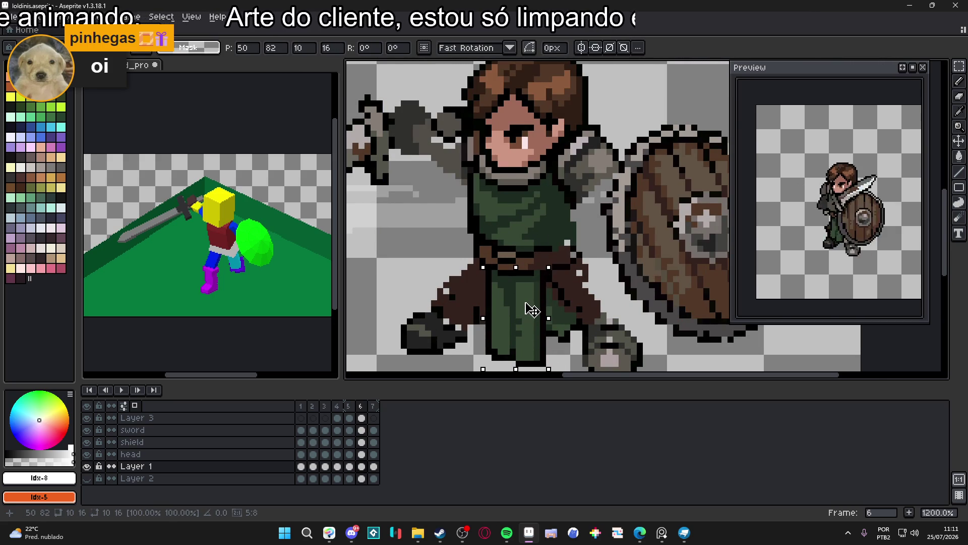
scroll(532, 309, down, 4)
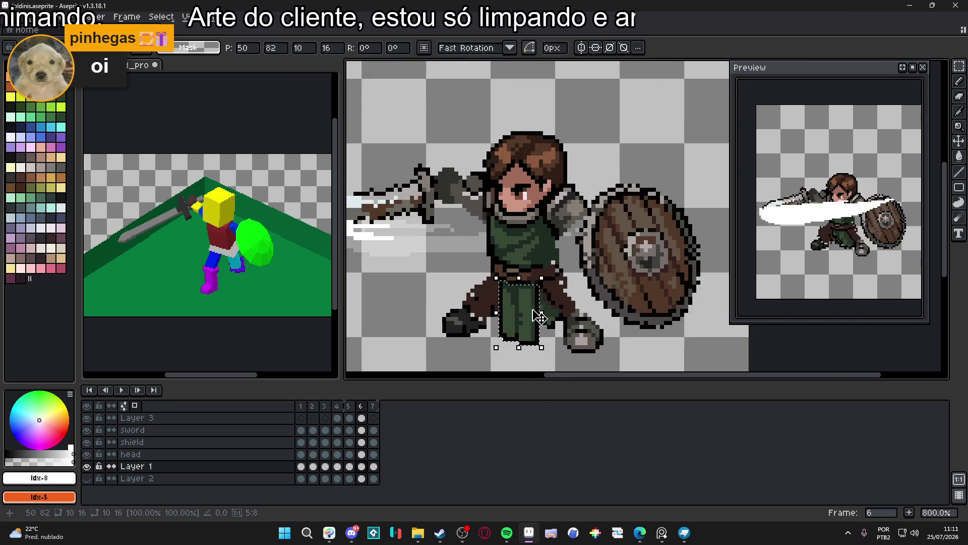
scroll(534, 317, up, 5)
key(b)
key(ctrl+d)
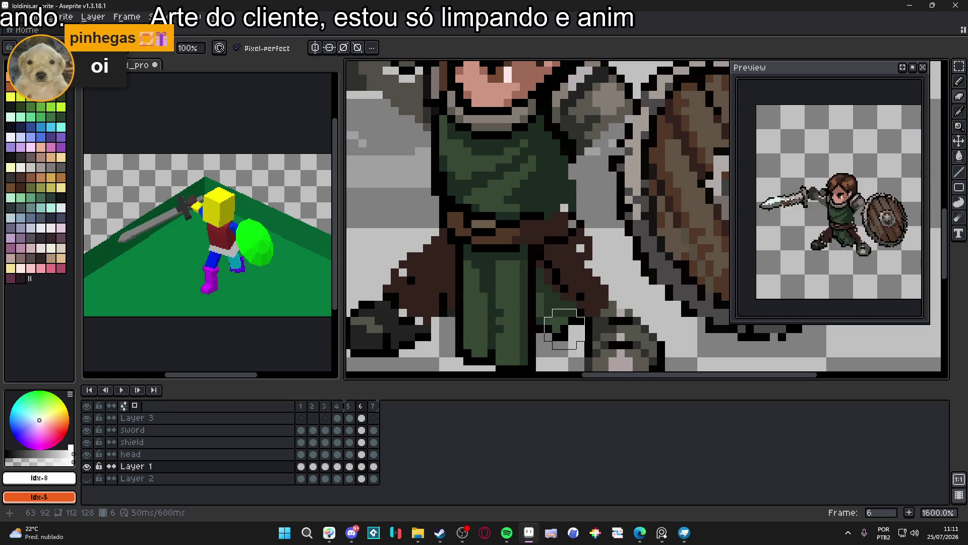
key(Delete)
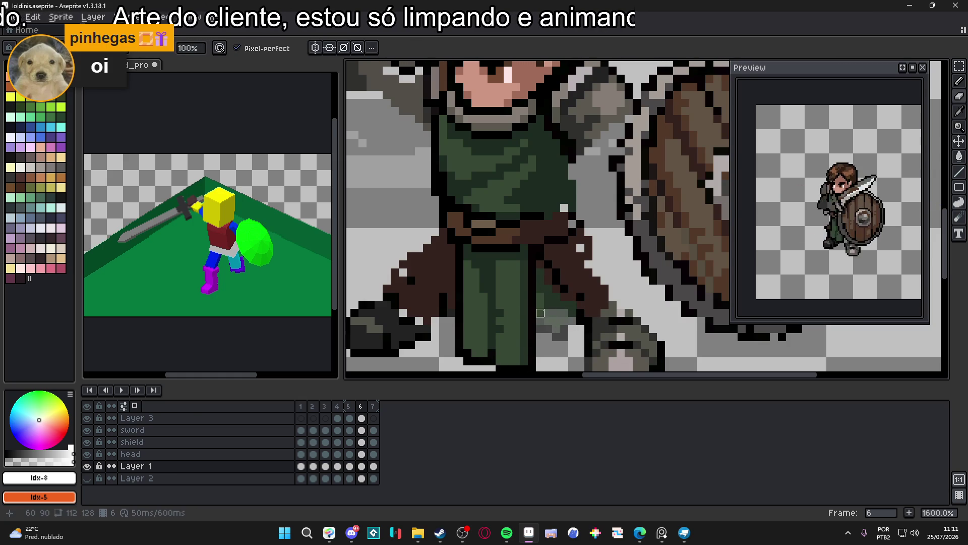
Pick dark brown #35221d and marquee-select the leg on frame 6
alt+click(573, 305)
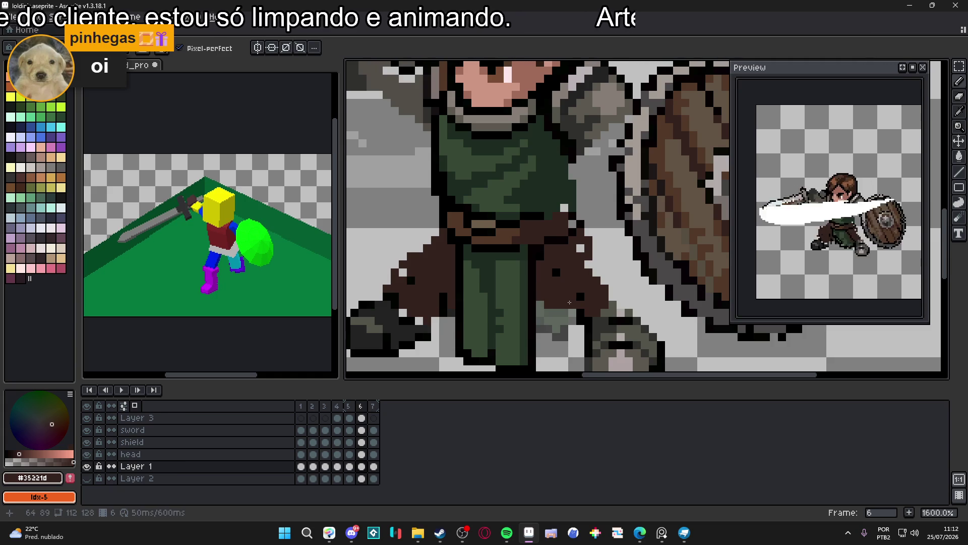
scroll(569, 302, down, 3)
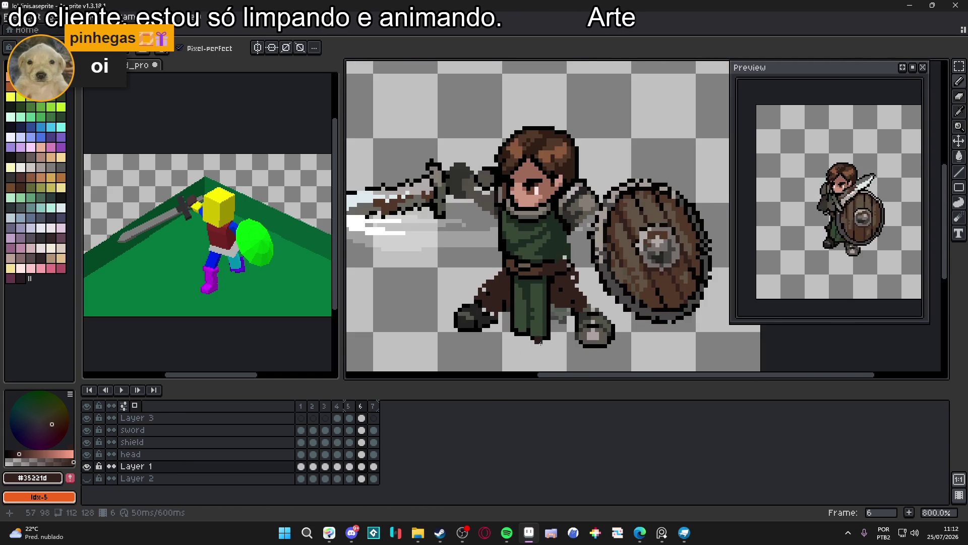
click(373, 466)
click(362, 466)
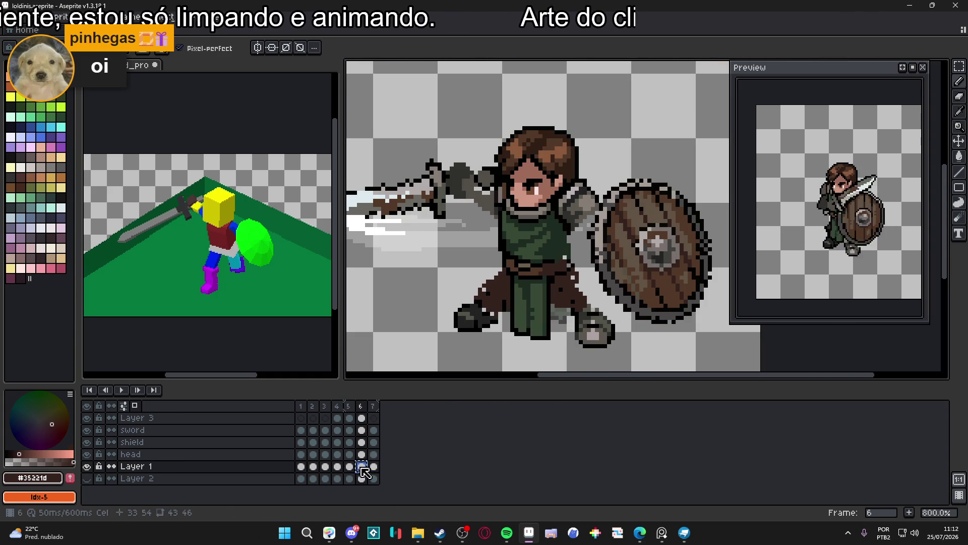
scroll(541, 320, up, 3)
key(m)
mouse_move(560, 358)
mouse_down()
mouse_move(520, 245)
mouse_move(484, 240)
mouse_up()
Paste the green leg onto frame 7 and erase stray pixels beside the right leg
click(374, 466)
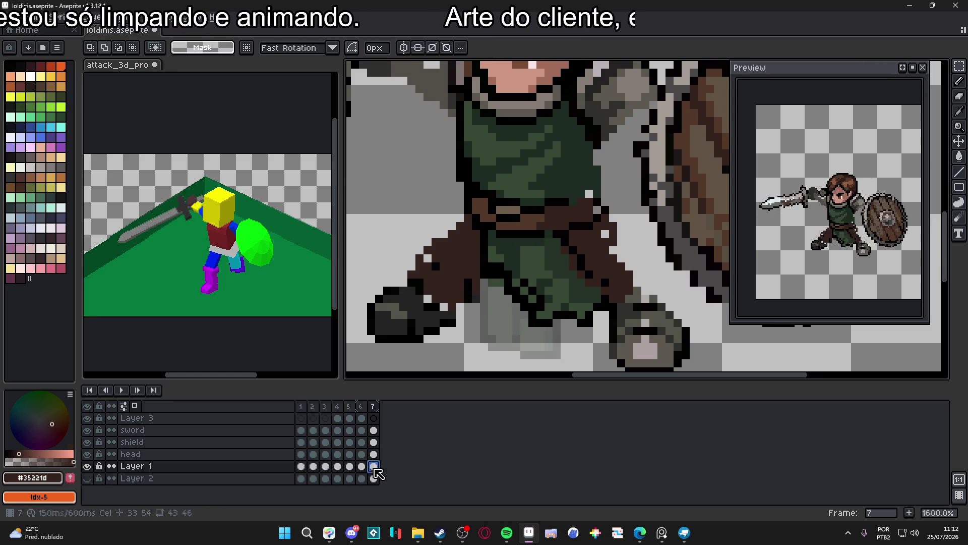
key(ctrl+v)
key(b)
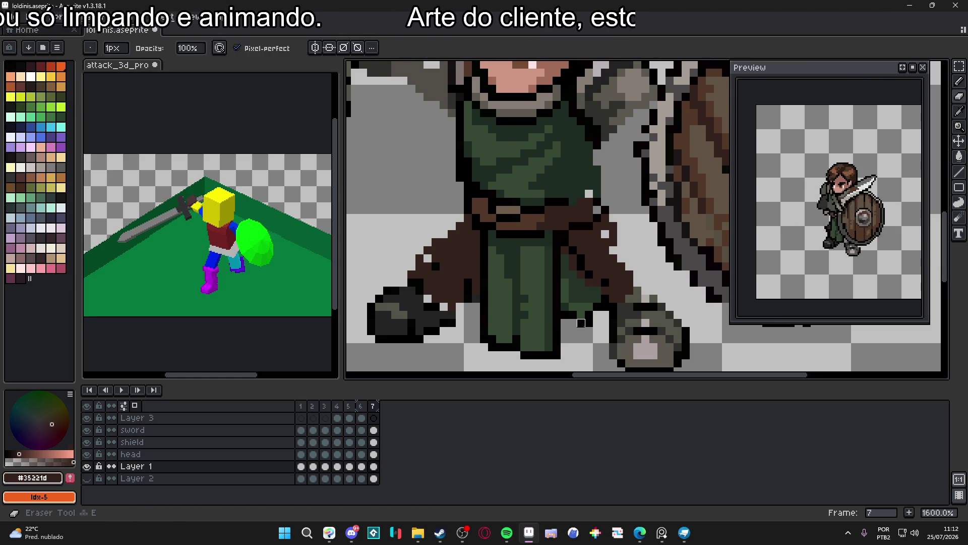
key(v)
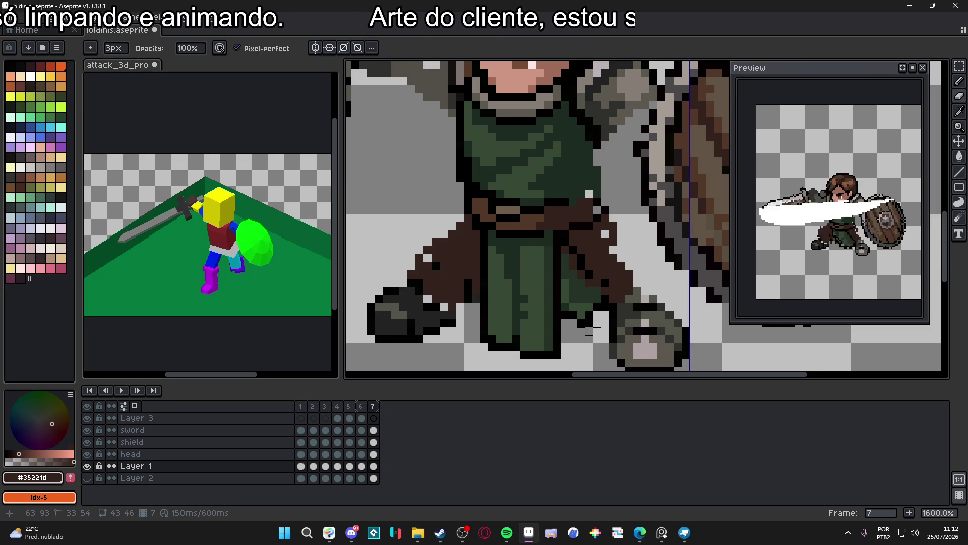
key(minus)
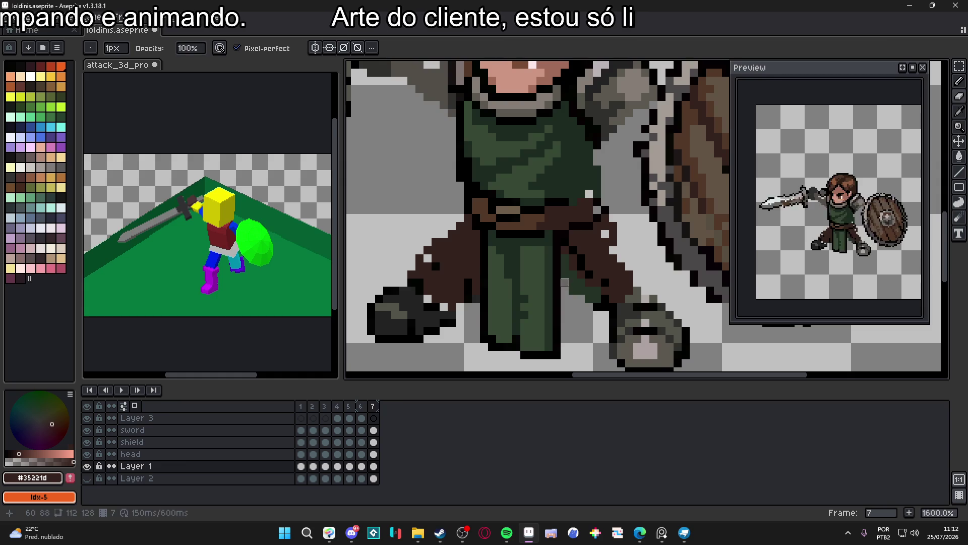
key(e)
mouse_move(569, 247)
mouse_down()
mouse_move(576, 287)
mouse_move(593, 298)
mouse_up()
key(b)
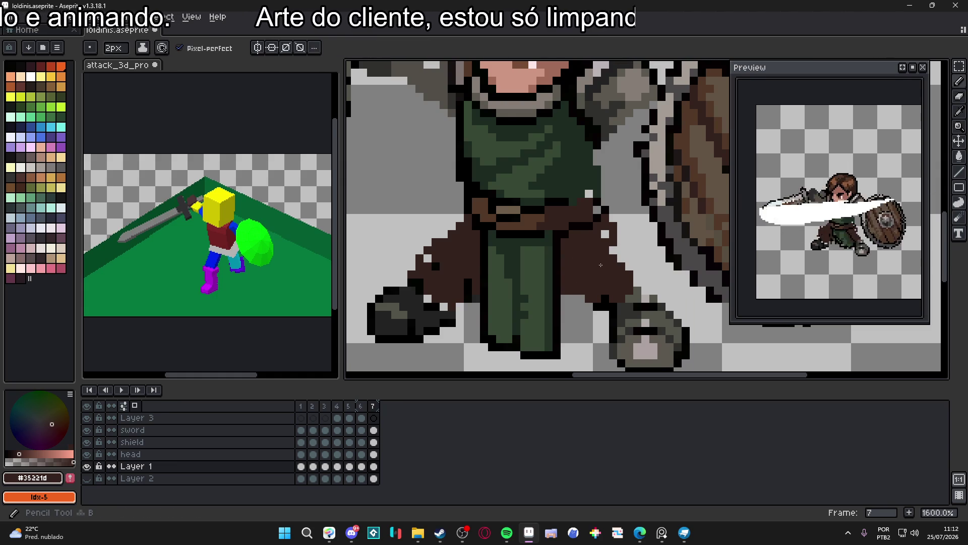
Recentre the whole sprite in view and save loldinis.aseprite
scroll(600, 265, down, 2)
scroll(601, 265, down, 2)
drag(576, 272, 464, 279)
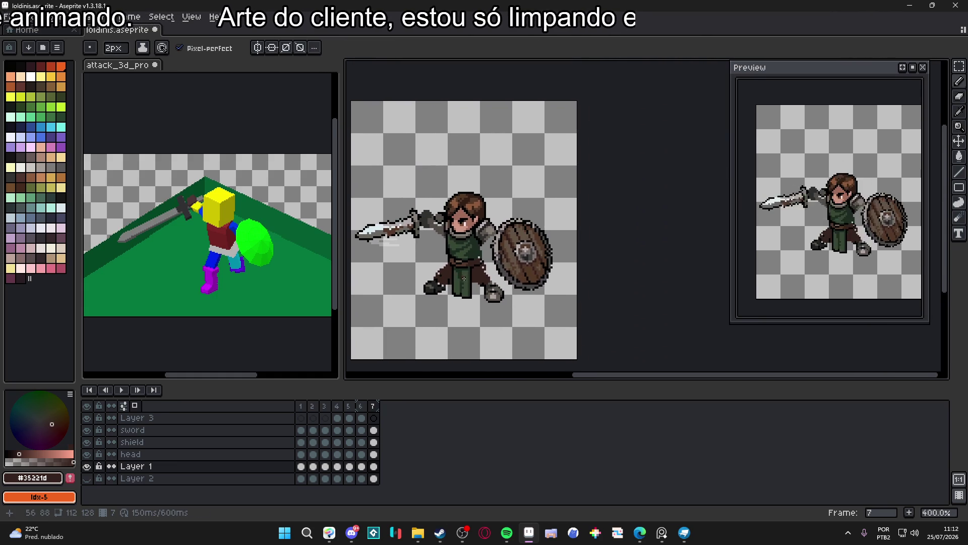
scroll(460, 275, down, 1)
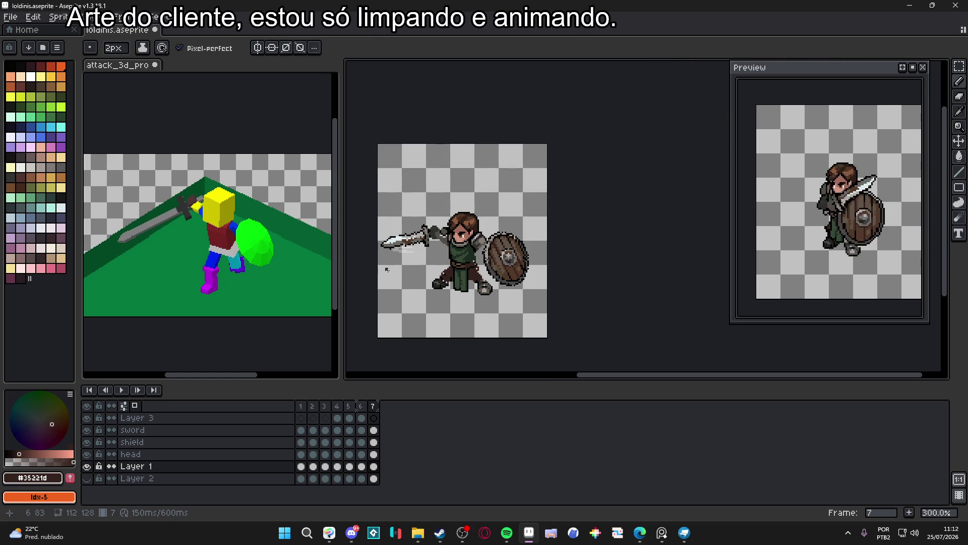
scroll(473, 206, up, 1)
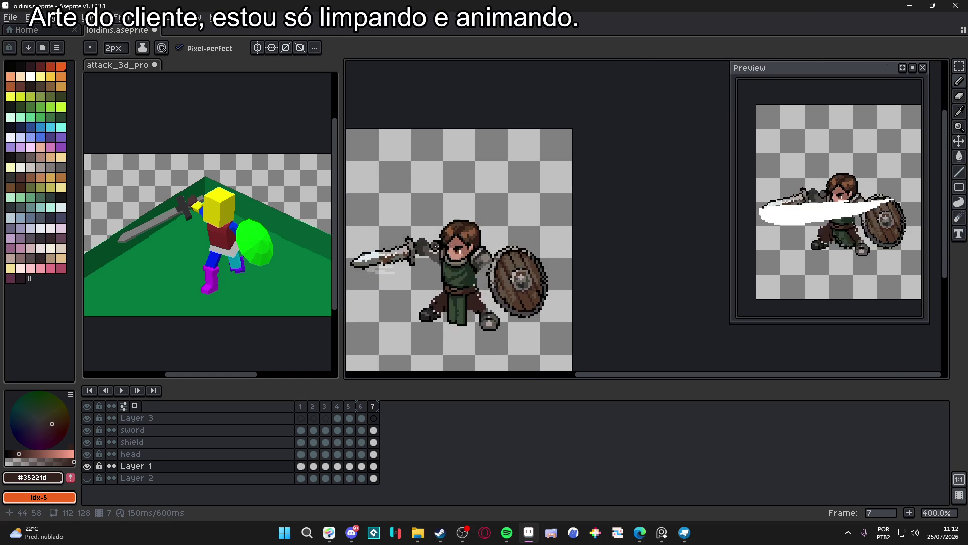
drag(529, 238, 615, 195)
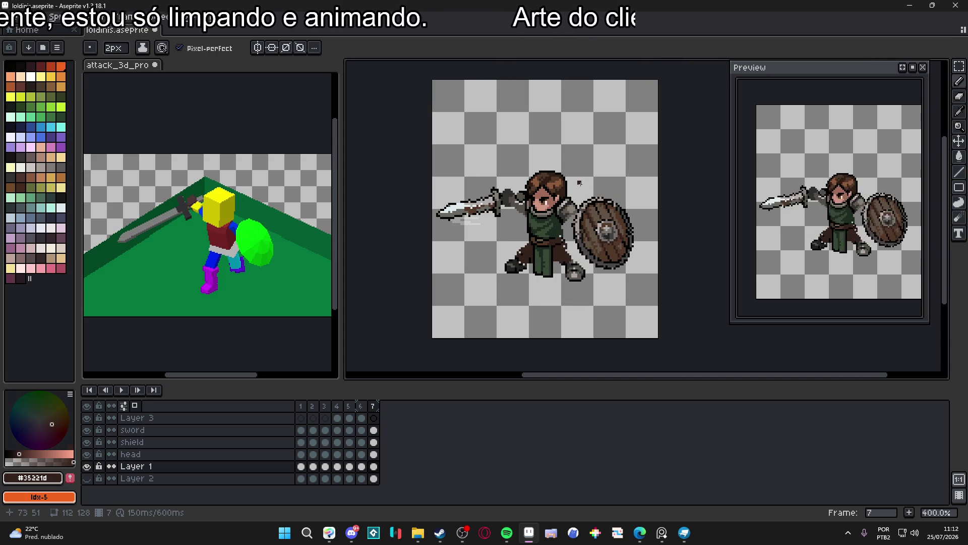
scroll(568, 175, up, 1)
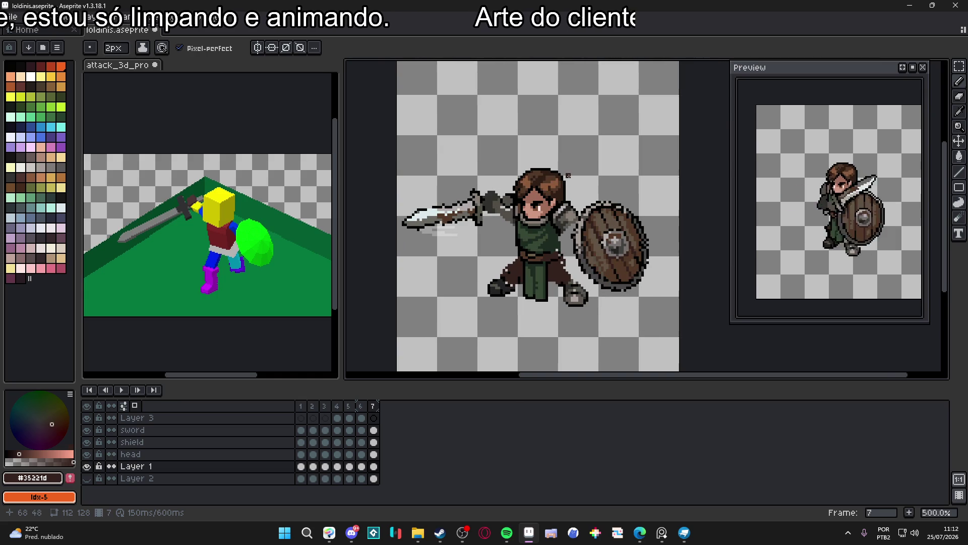
scroll(569, 175, down, 1)
key(ctrl+s)
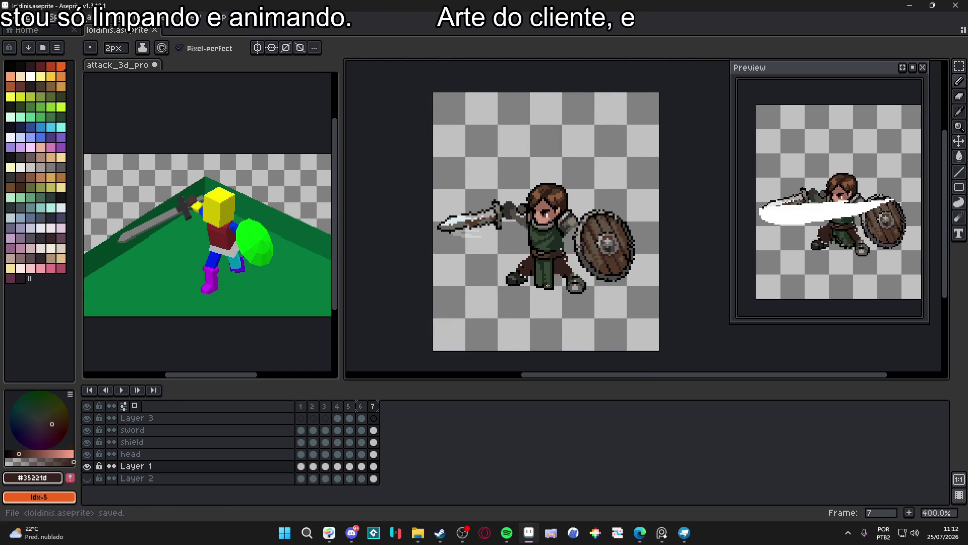
Add a layer above Layer 2 and draw a #050403 filled ellipse shadow under the knight
click(87, 479)
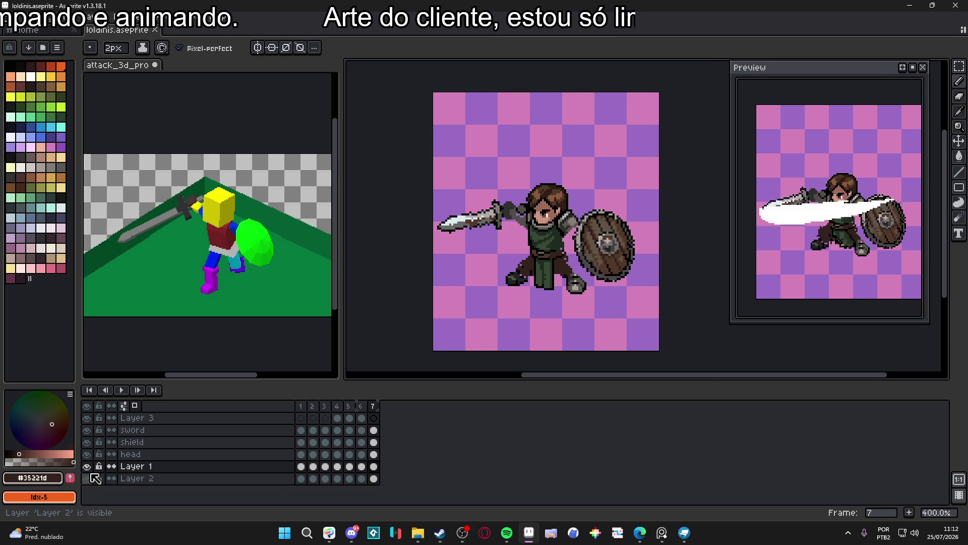
click(276, 483)
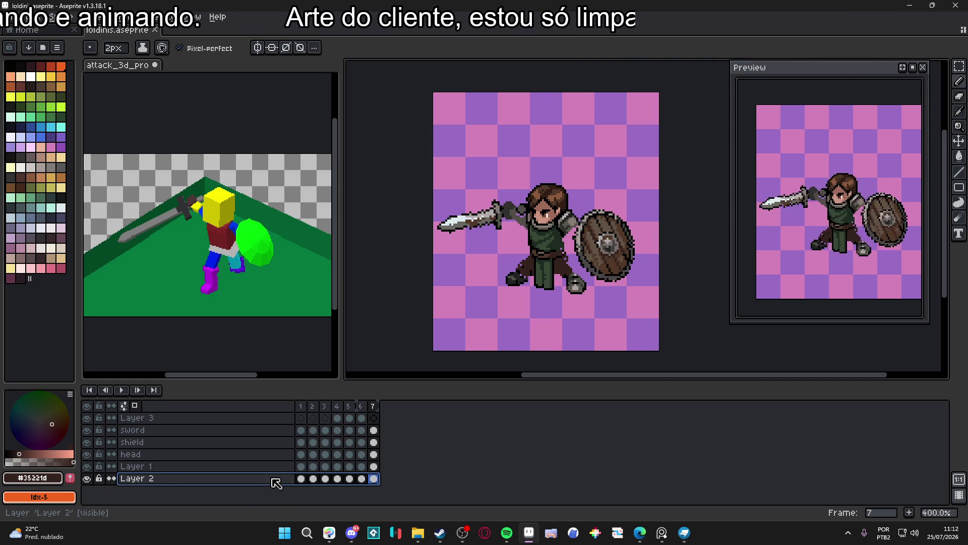
key(shift+n)
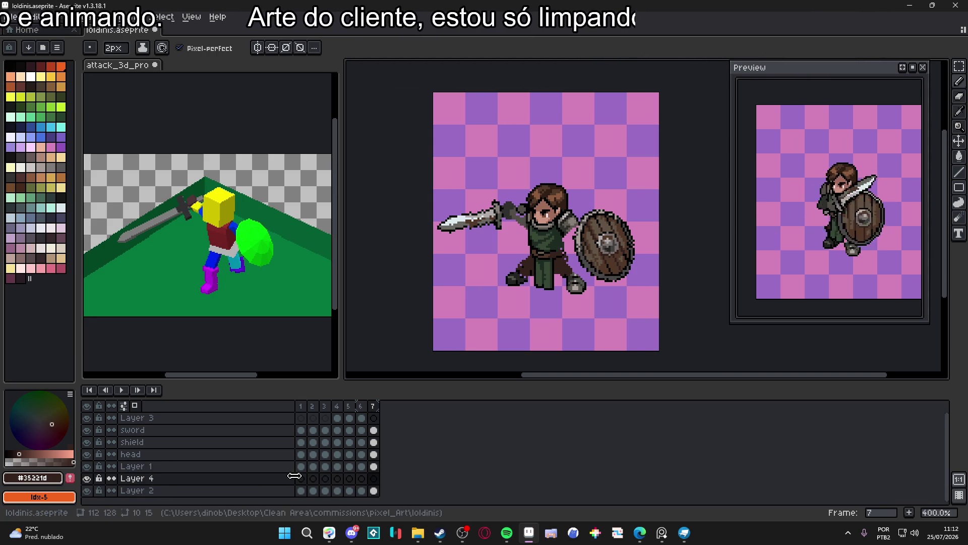
click(301, 478)
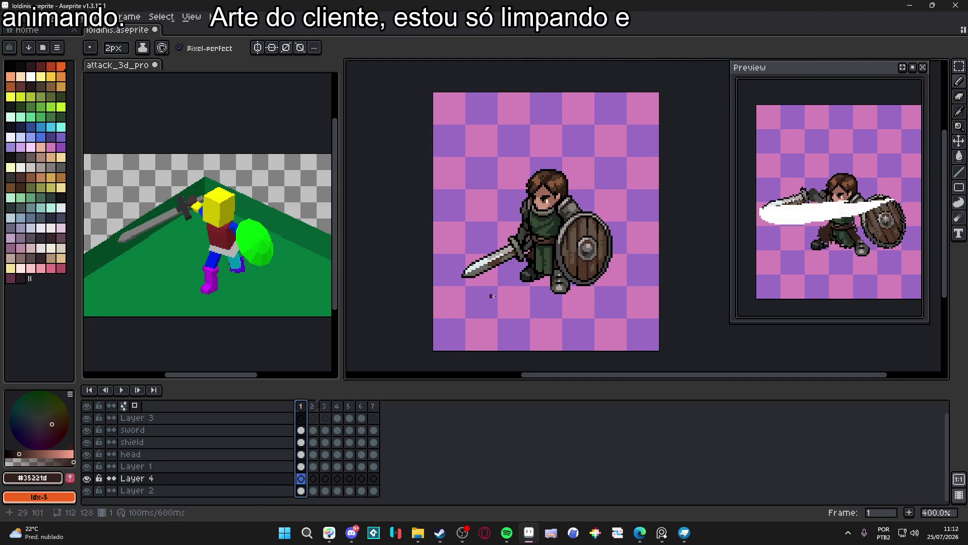
click(16, 72)
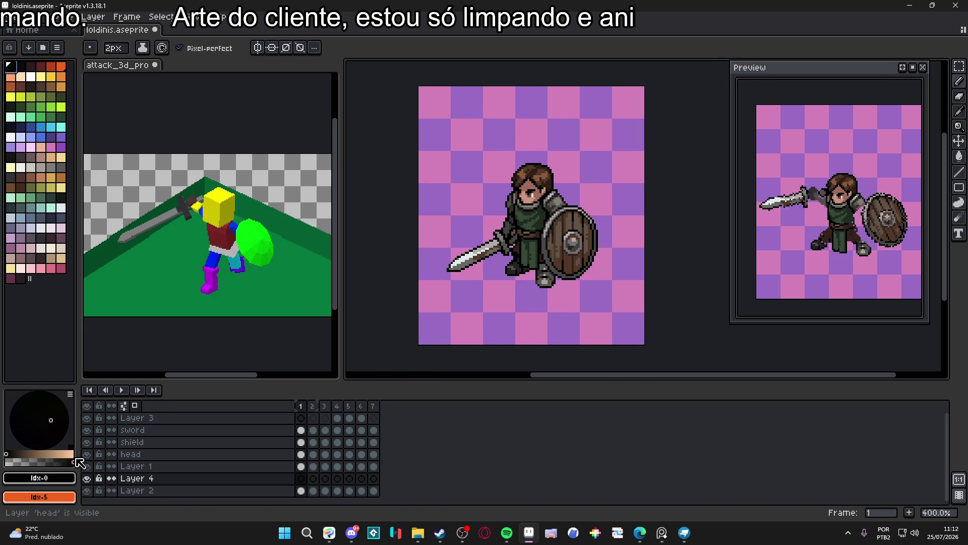
click(37, 461)
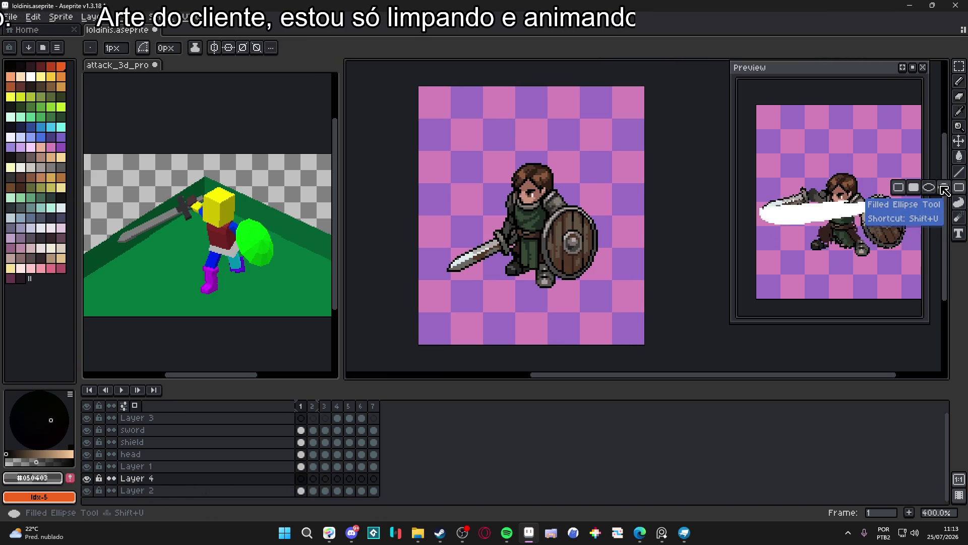
click(960, 201)
drag(497, 255, 571, 298)
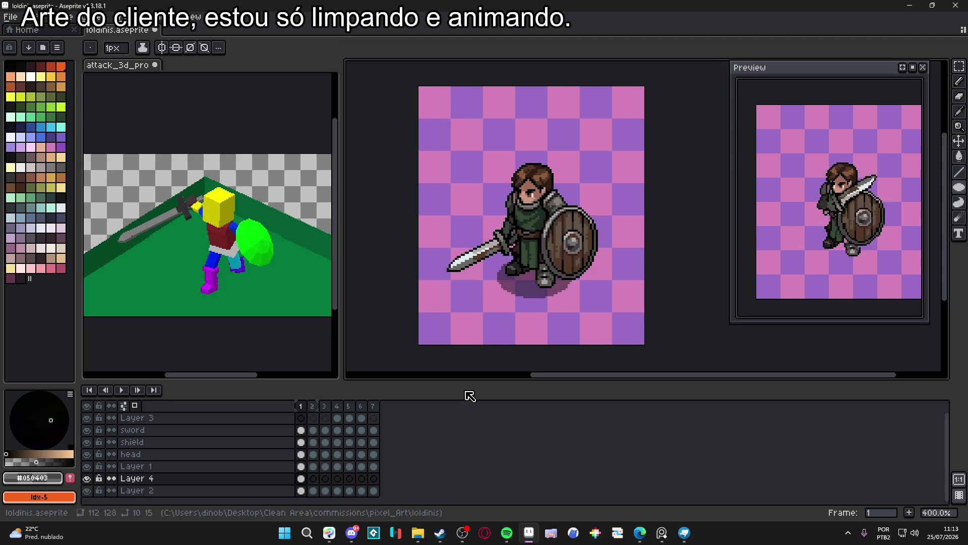
Link Layer 4's cels across all seven frames and nudge the shadow slightly
drag(301, 478, 374, 479)
right_click(377, 483)
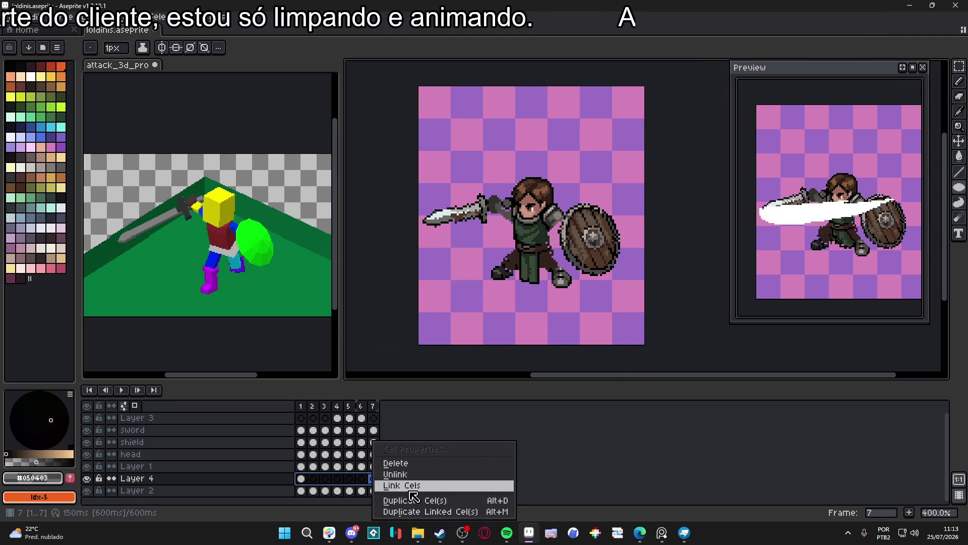
click(411, 493)
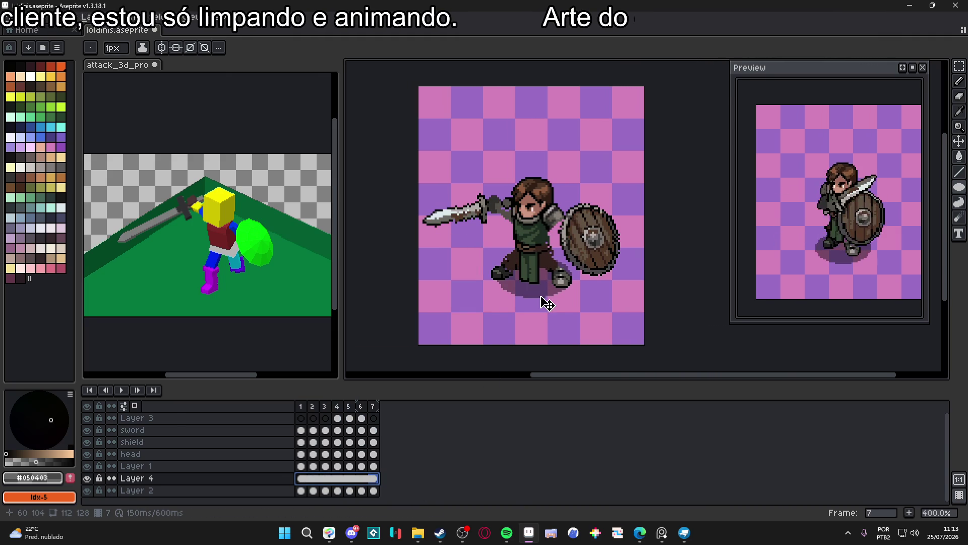
key(v)
drag(539, 300, 540, 302)
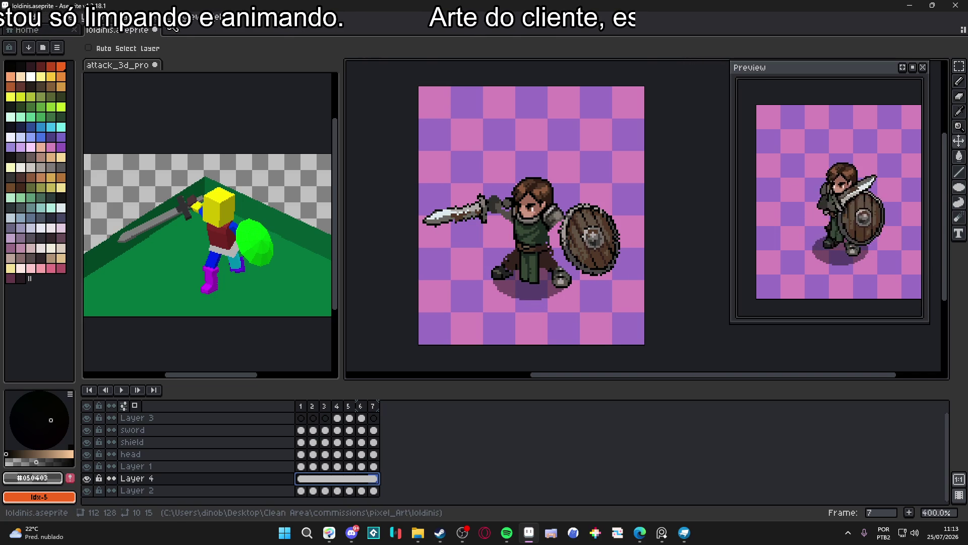
Soften the ground shadow's edges with the blur-3x3-hard convolution matrix filter
key(F9)
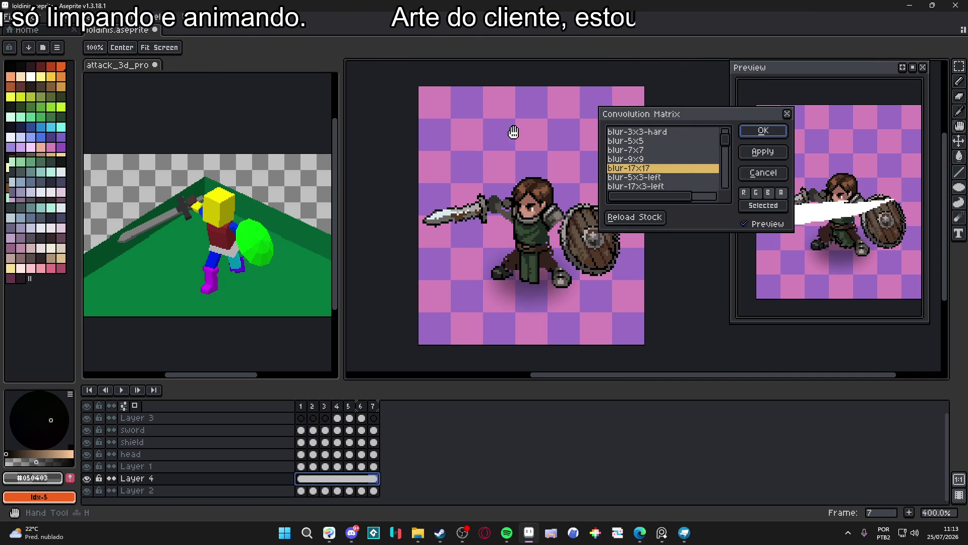
click(648, 151)
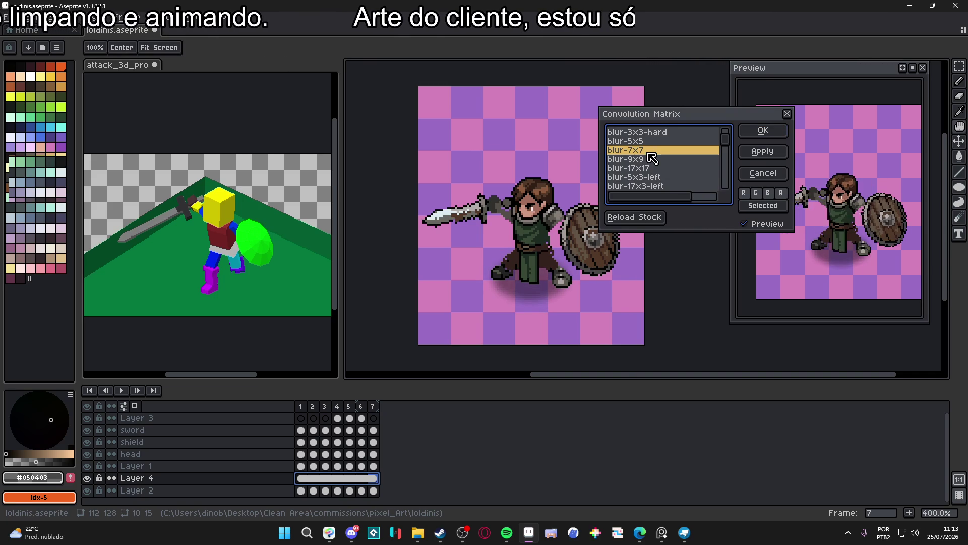
click(648, 141)
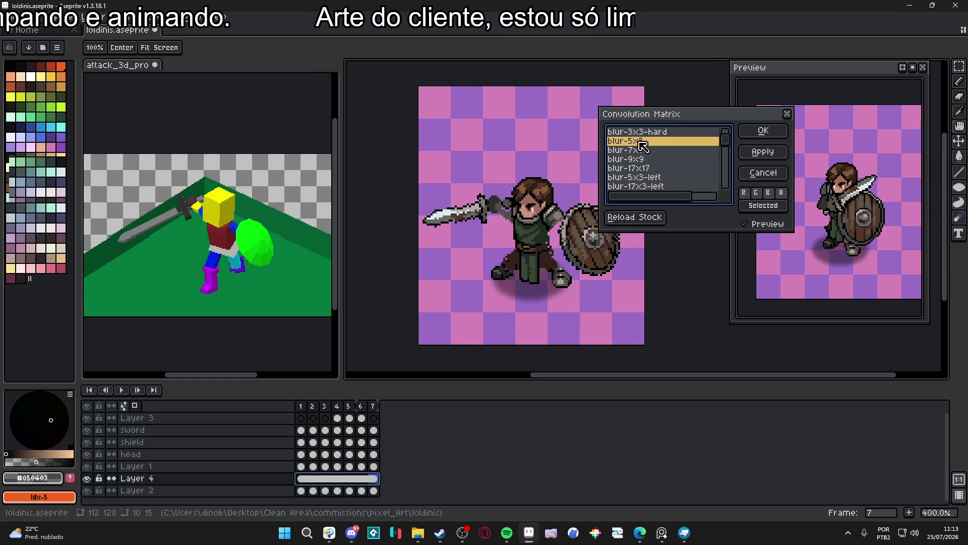
click(640, 133)
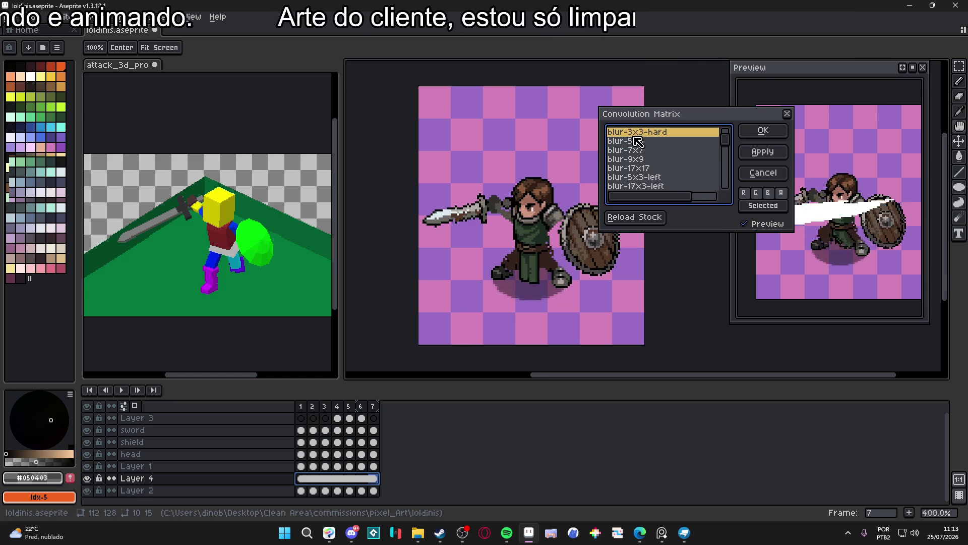
click(765, 135)
Save loldinis.aseprite and select all seven frames across every layer in the timeline
key(v)
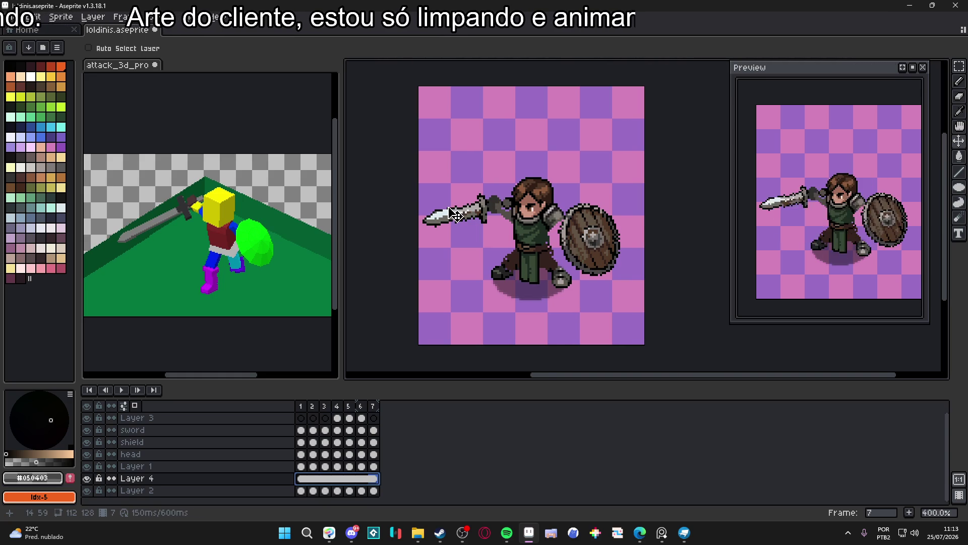
scroll(452, 215, down, 1)
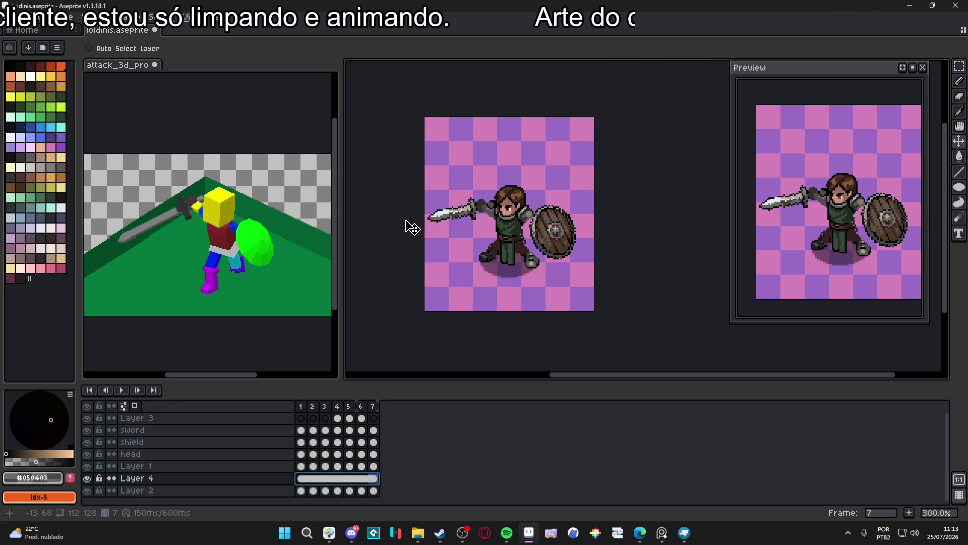
scroll(409, 225, down, 1)
key(ctrl+s)
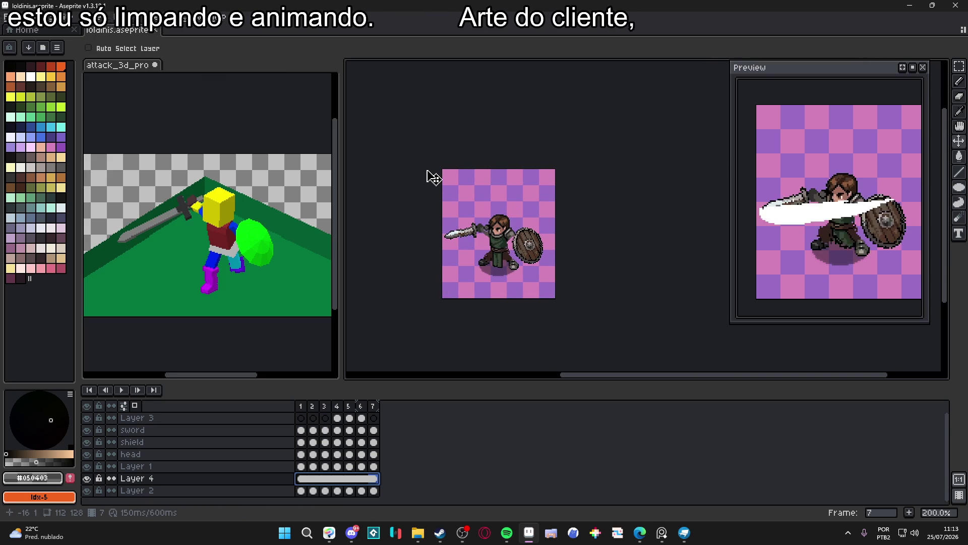
key(ctrl)
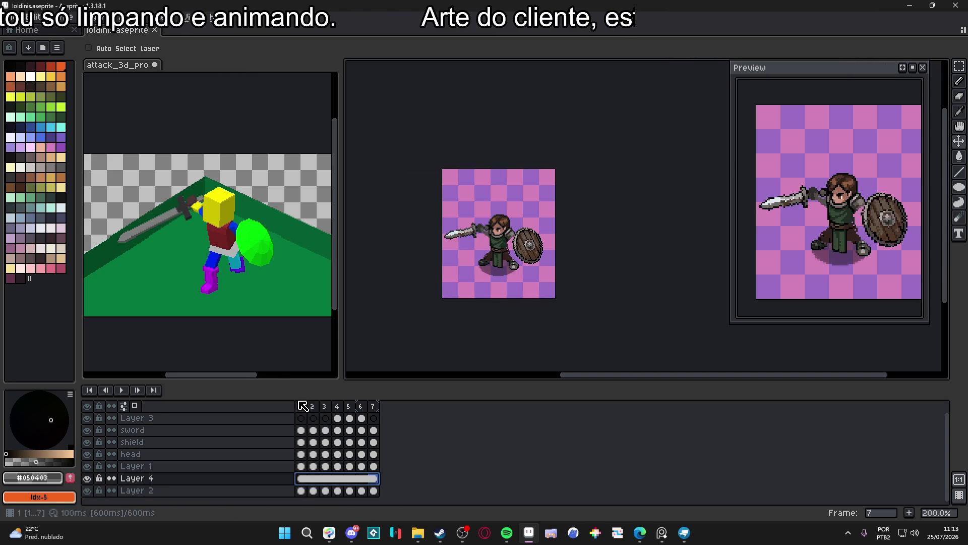
drag(301, 406, 379, 409)
Create a new tag over the seven selected frames and rename it from 'attack' to 'attack_left'
right_click(378, 409)
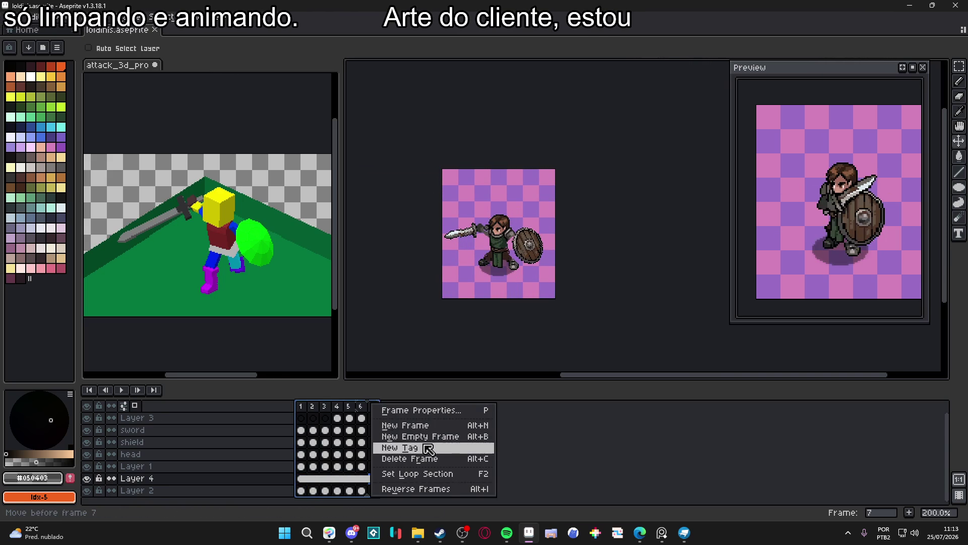
click(429, 448)
text(attack)
key(Return)
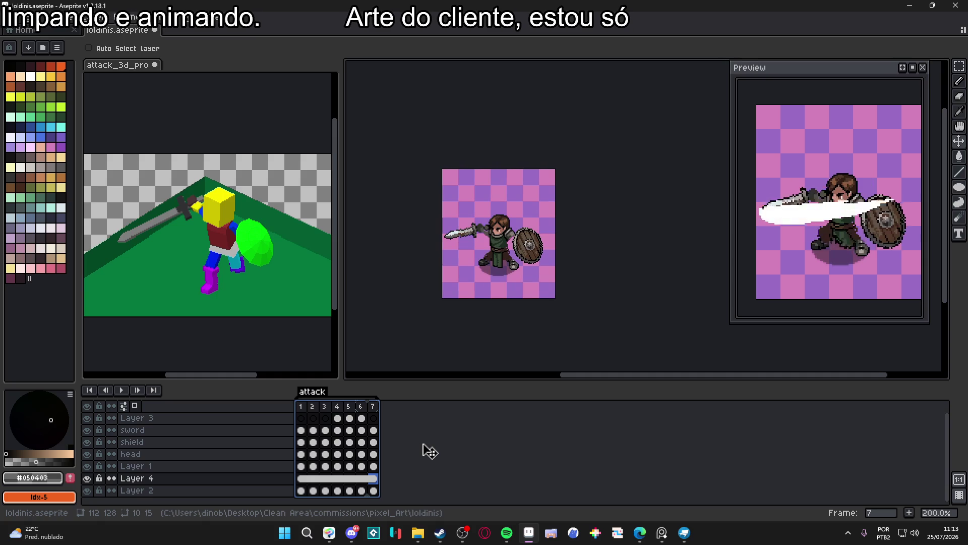
double_click(315, 393)
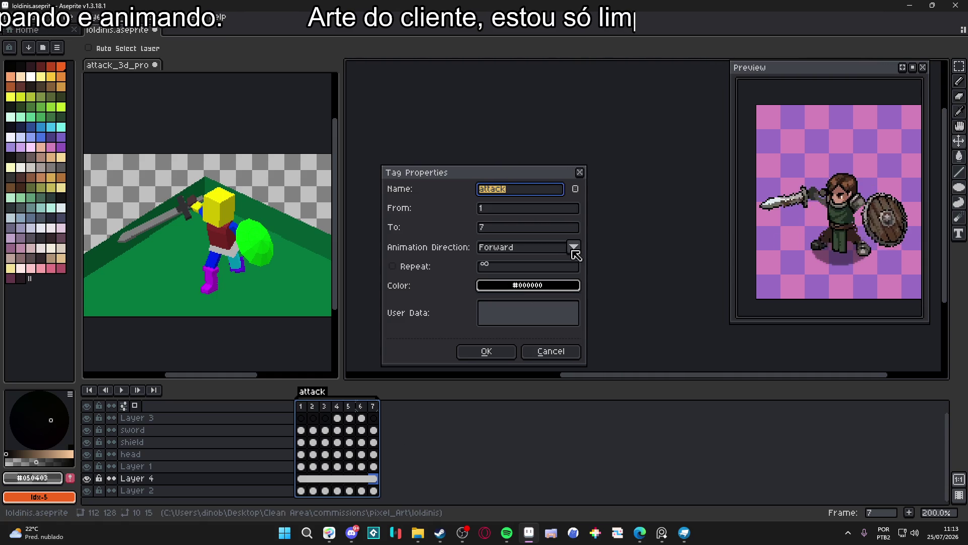
text(attack_left)
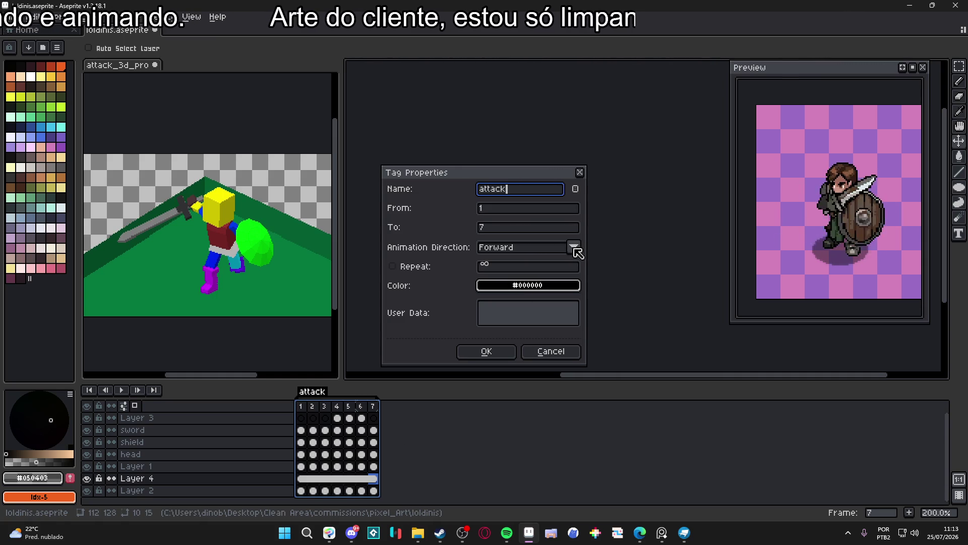
key(Return)
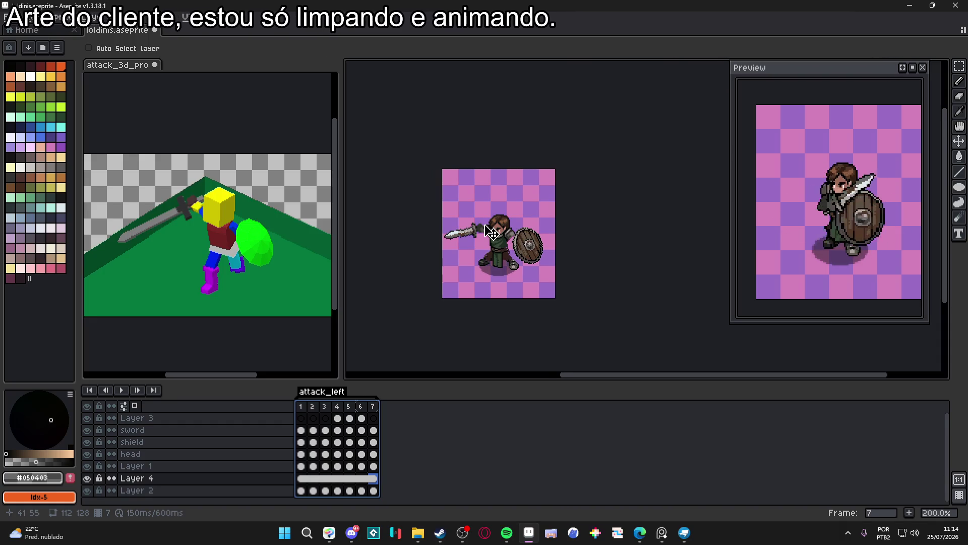
key(ctrl+alt+shift+s)
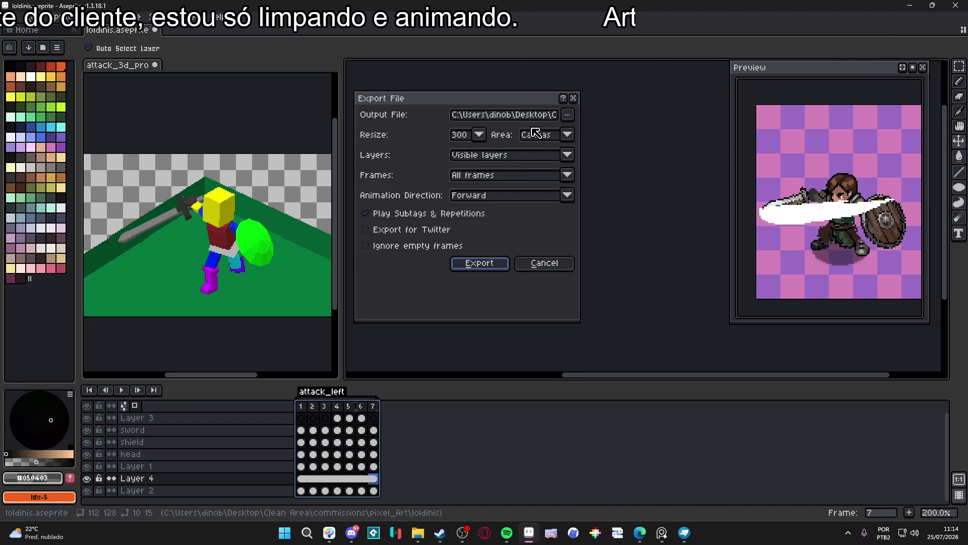
Set the export output file name to attack_left_pixel_preview in the loldinis folder
click(567, 114)
click(537, 131)
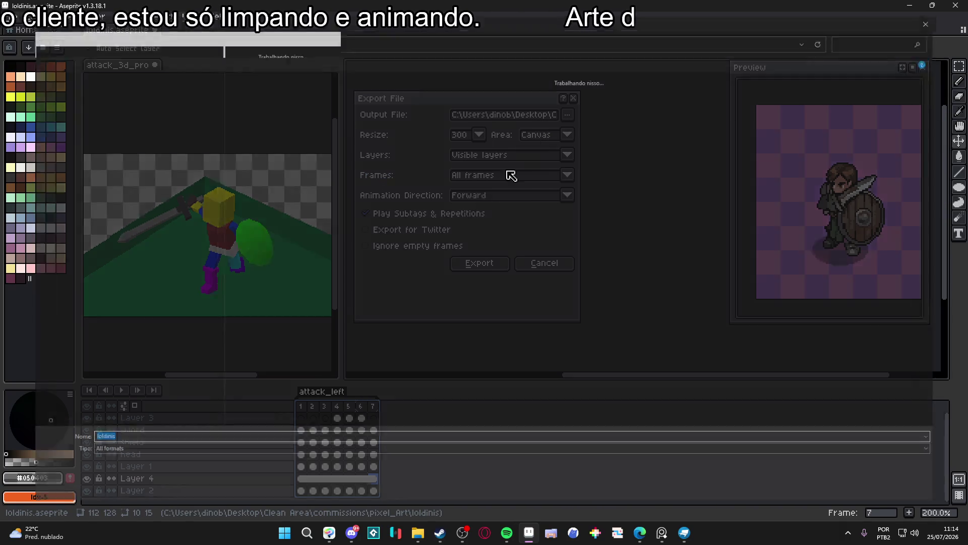
text(attack_)
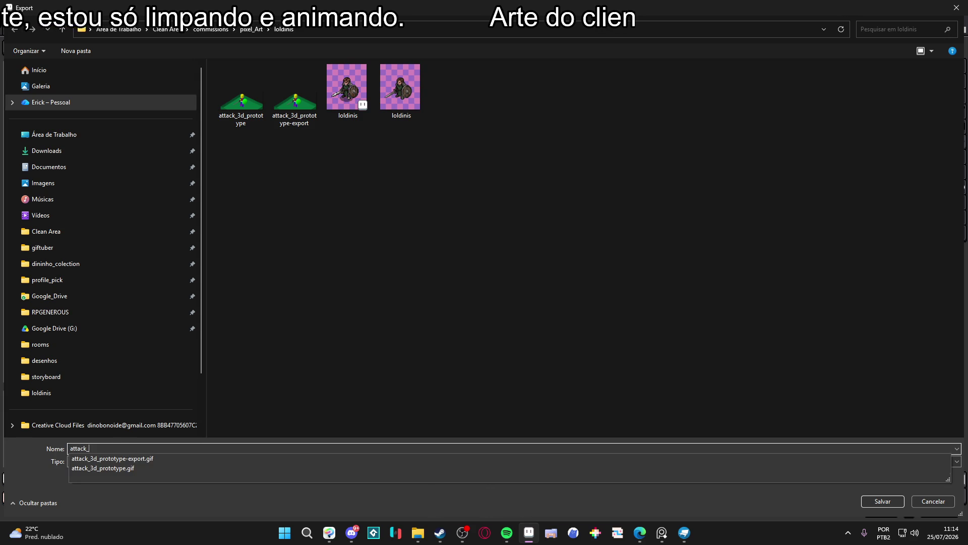
text(pixel_preview)
click(88, 448)
text(left_)
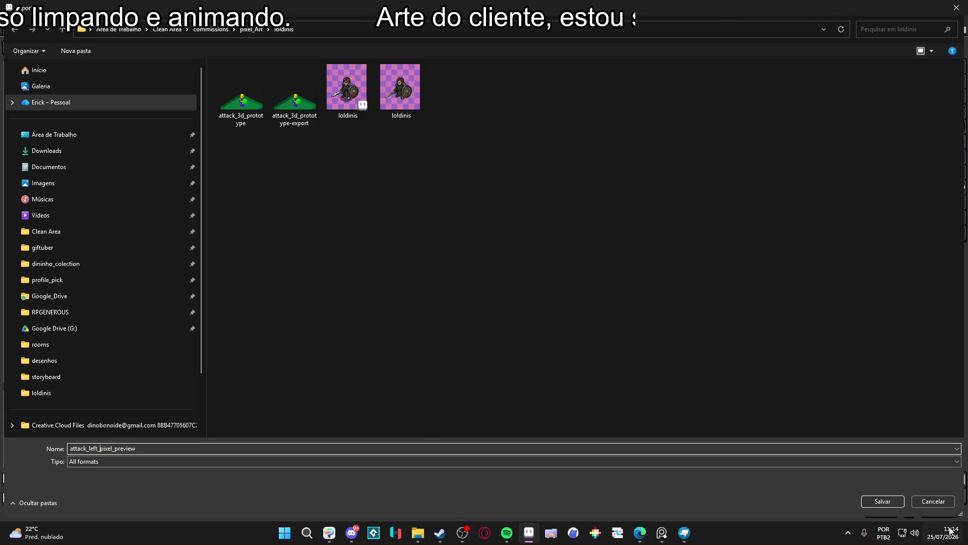
click(902, 504)
Export the attack_left animation as attack_left_pixel_preview.gif, then switch to the web browser
click(480, 263)
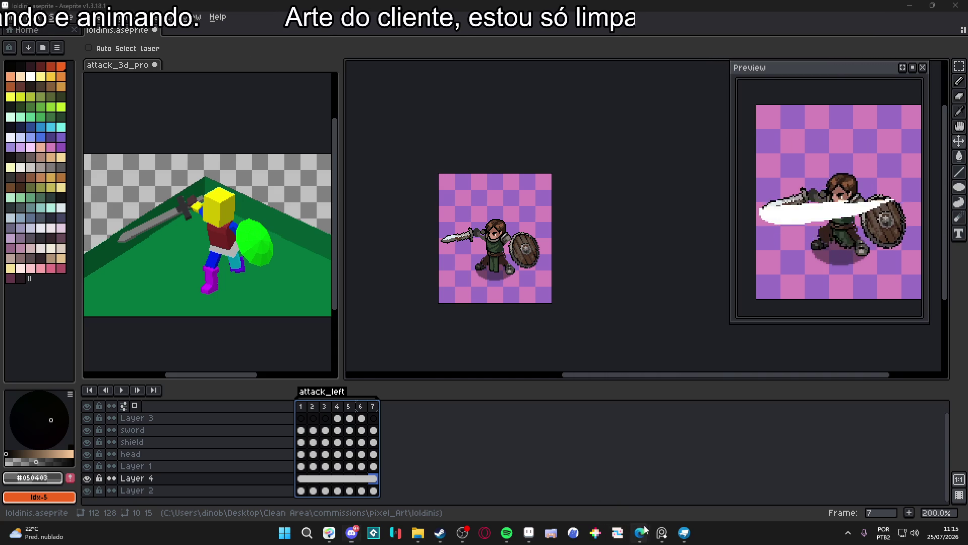
mouse_move(634, 527)
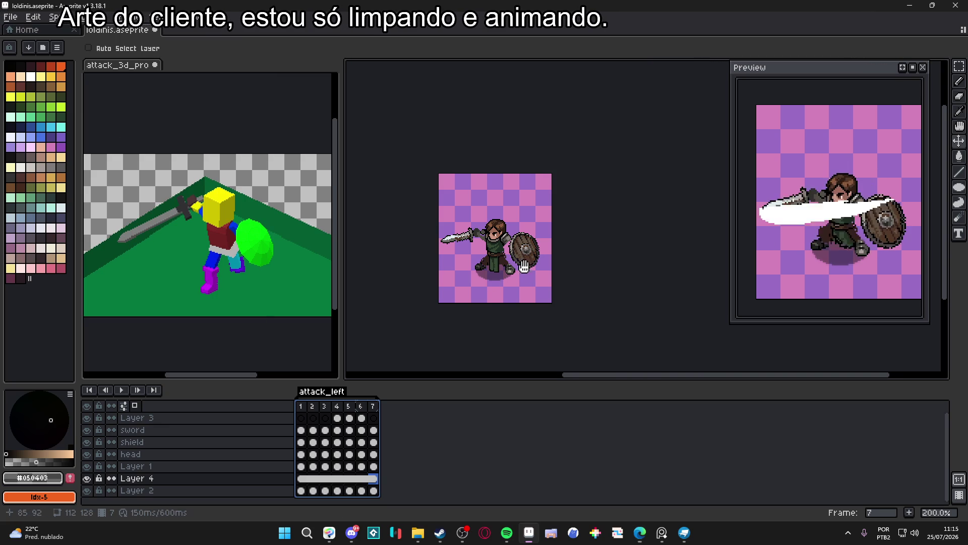
key(alt+Tab)
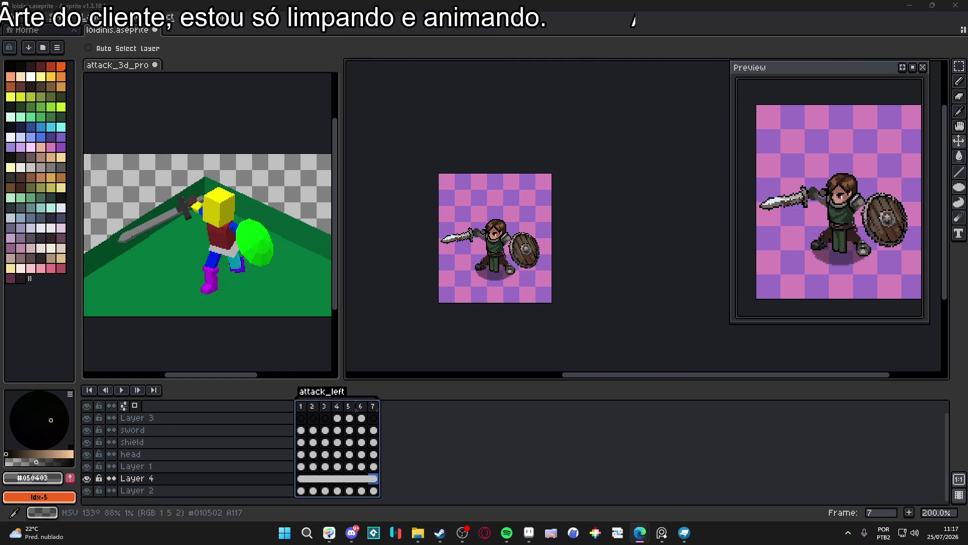
drag(555, 317, 568, 323)
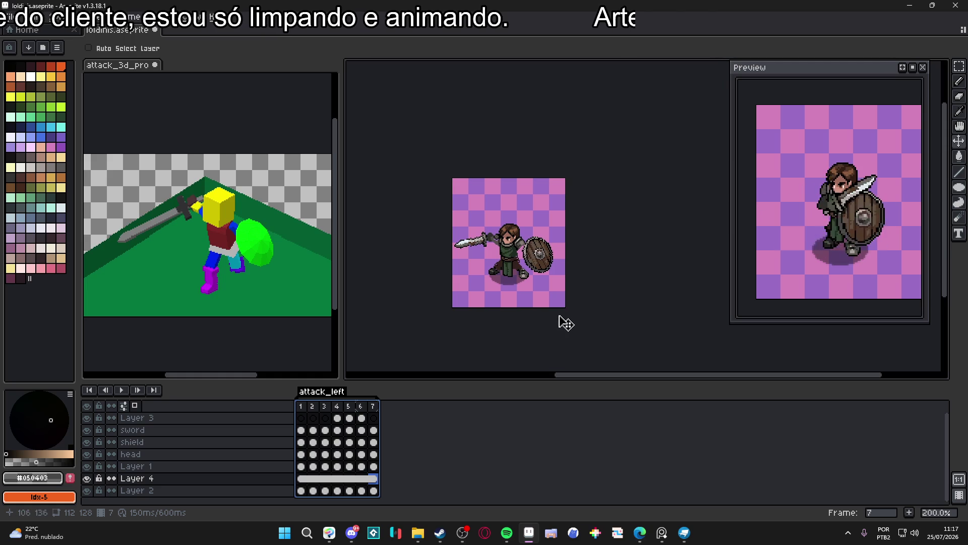
Save loldinis.aseprite again and zoom the canvas in to 400%
key(ctrl+s)
scroll(531, 279, up, 2)
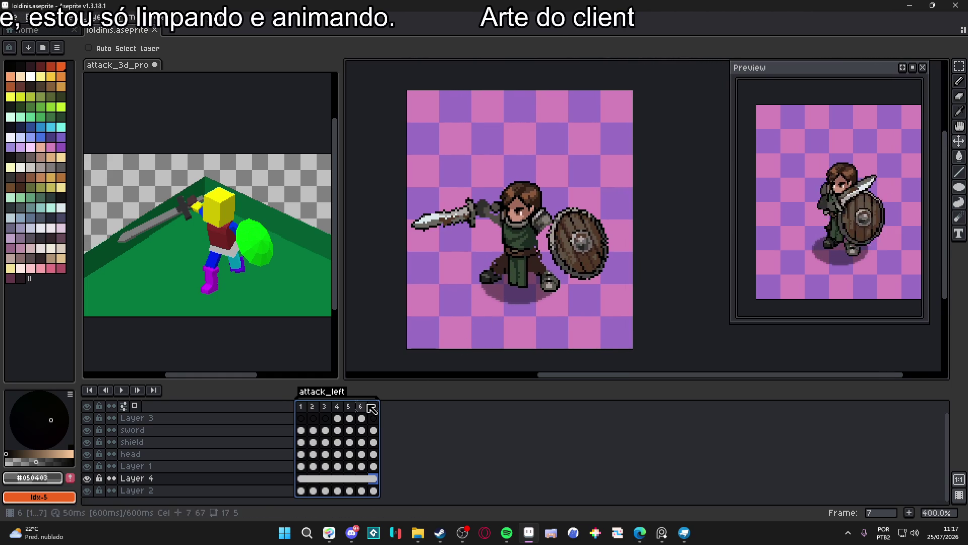
drag(439, 314, 445, 316)
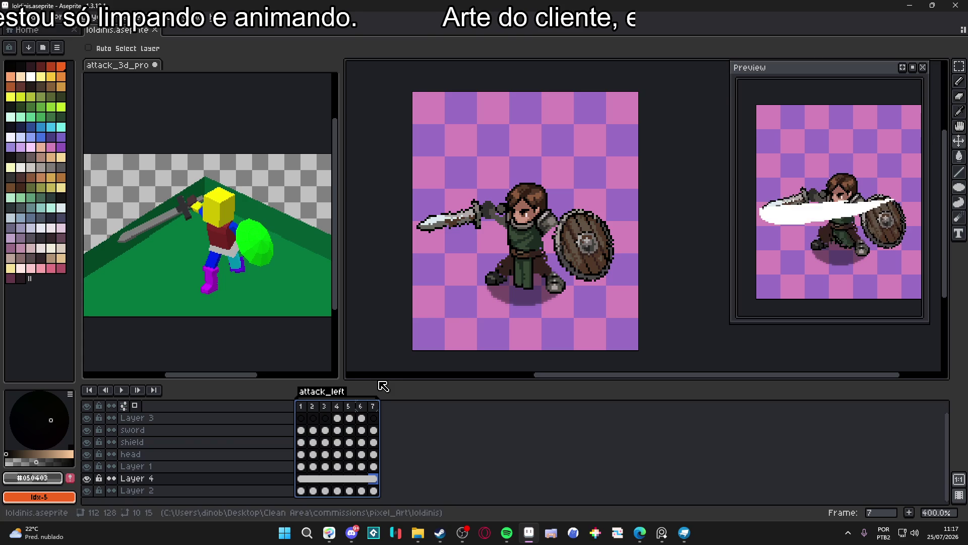